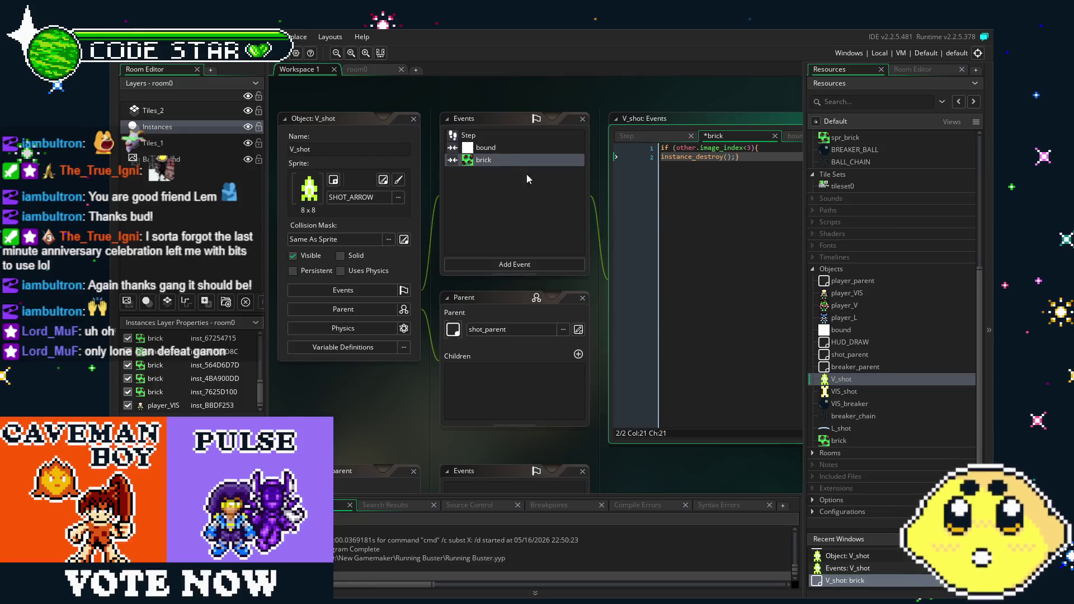
Step: Review the brick and L_shot objects' events, then build and run the game
left_click(496, 158)
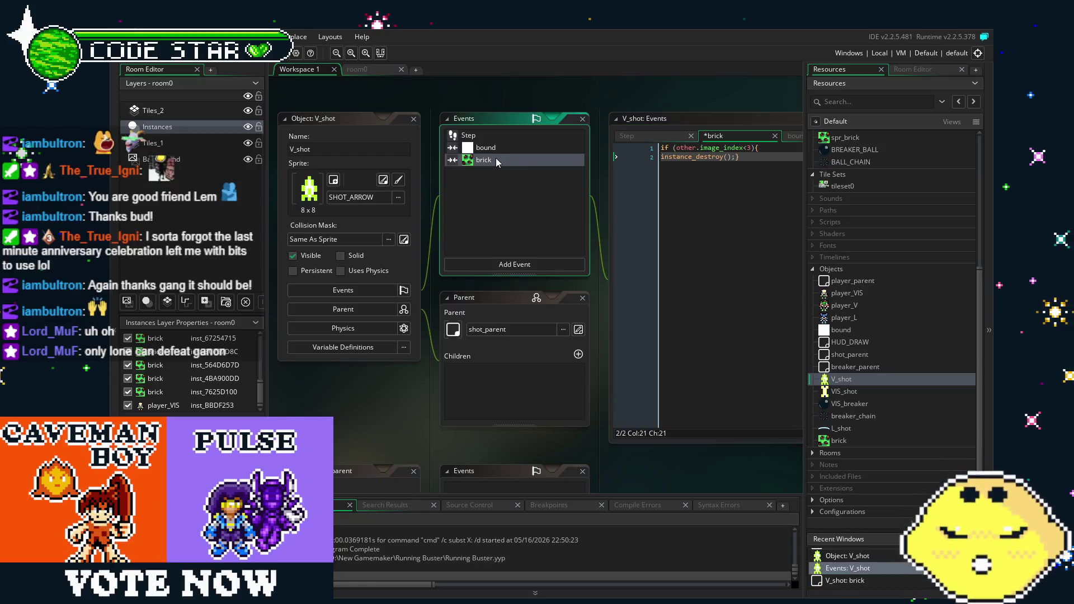
left_click(851, 401)
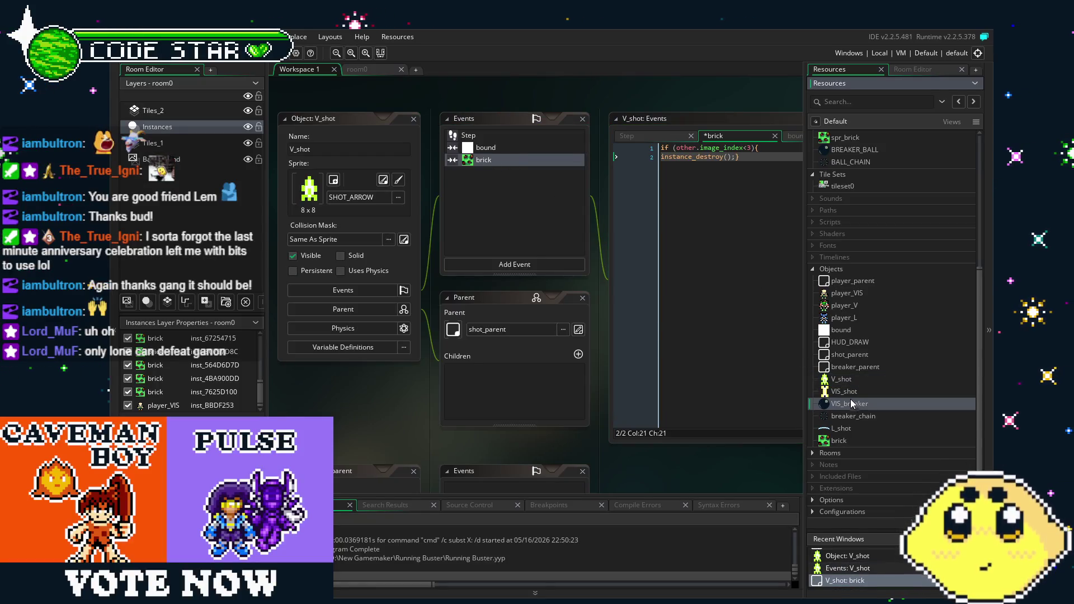
double_click(841, 442)
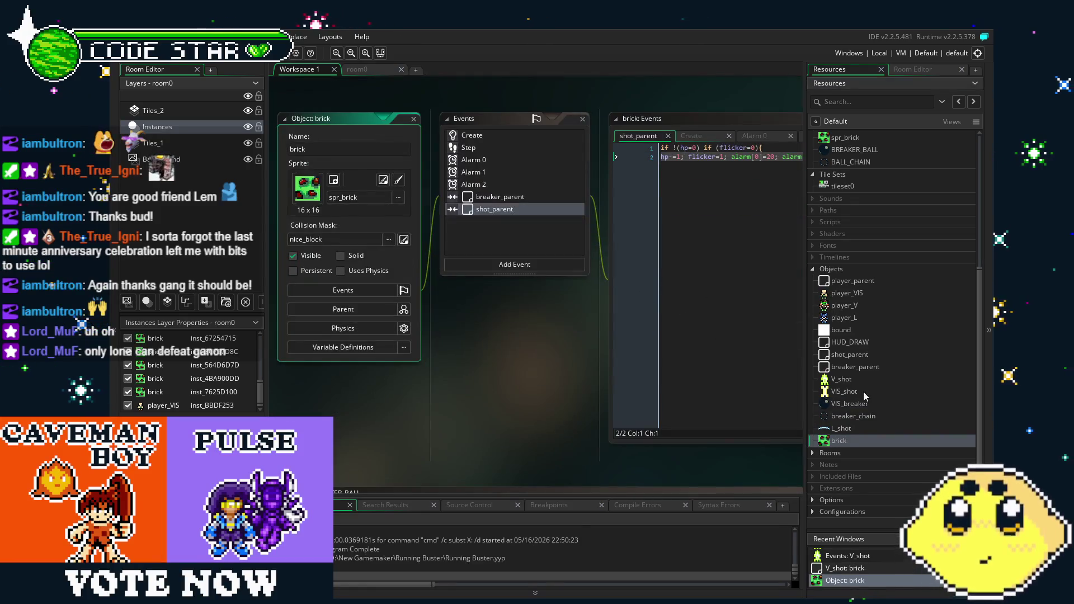
double_click(857, 428)
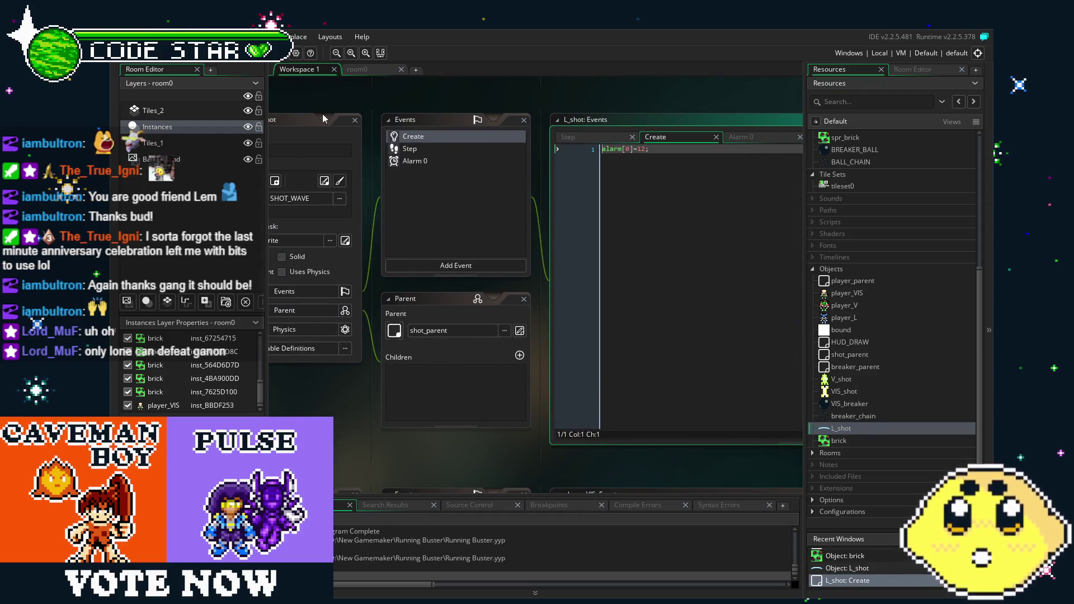
key("F5")
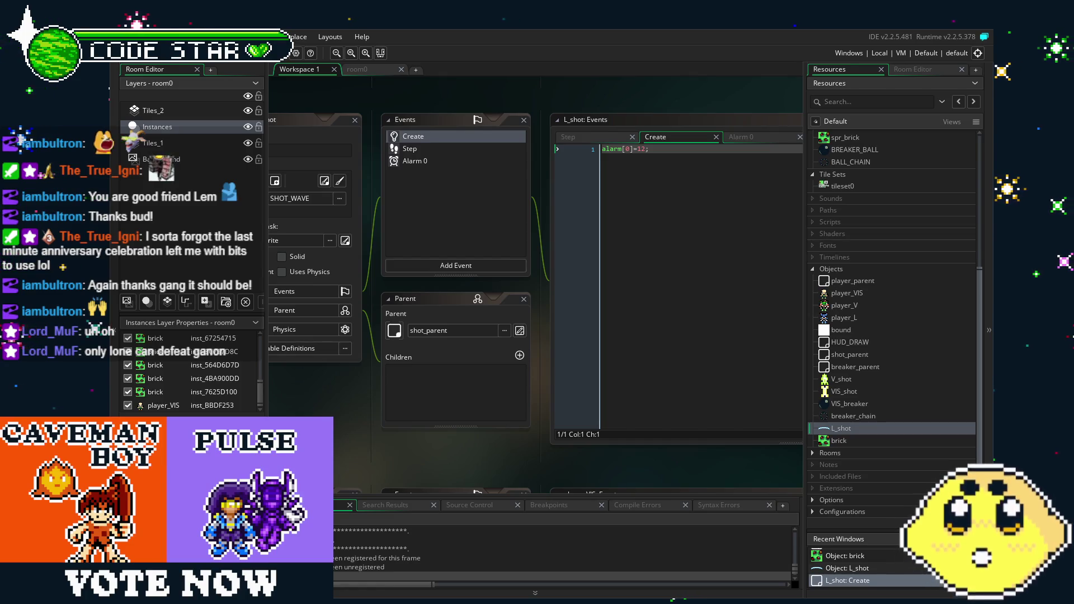
Step: Throw bones at the left and lower bricks, shattering them into rubble
key("Left")
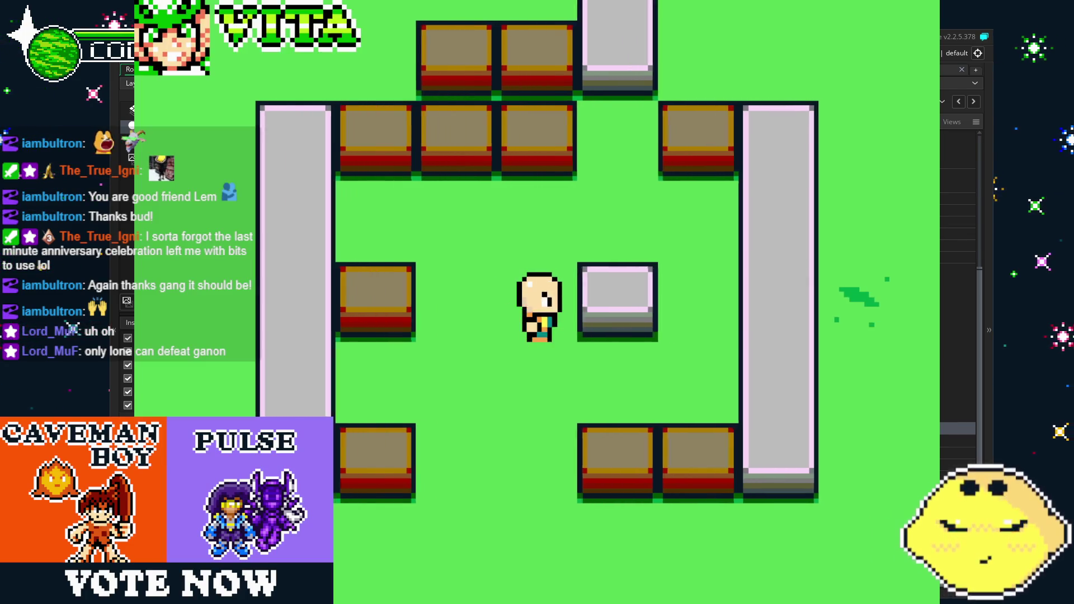
key("x")
key("x")
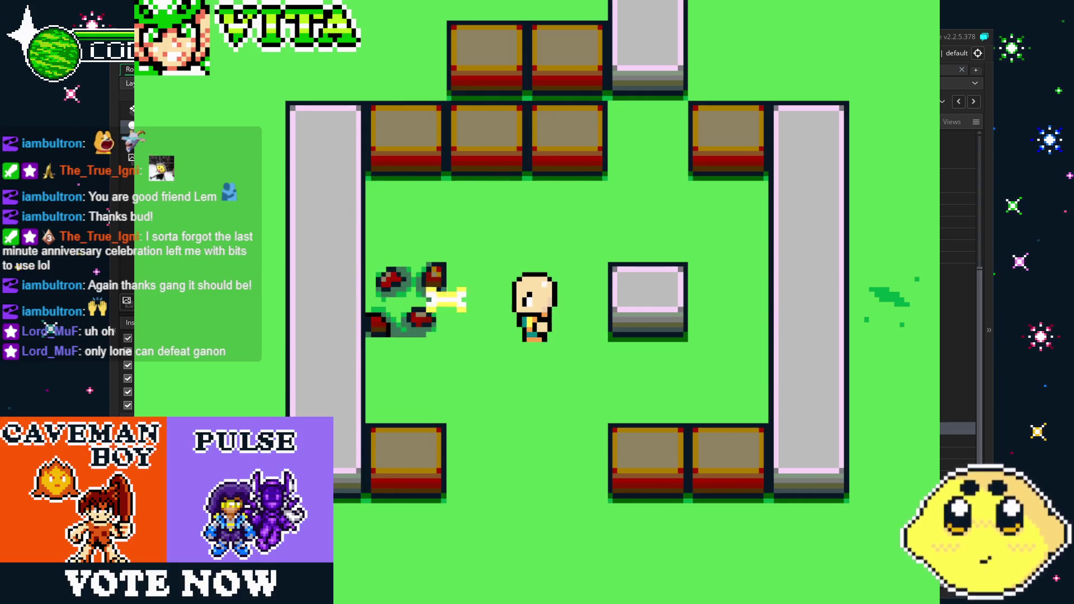
key("Down")
key("x")
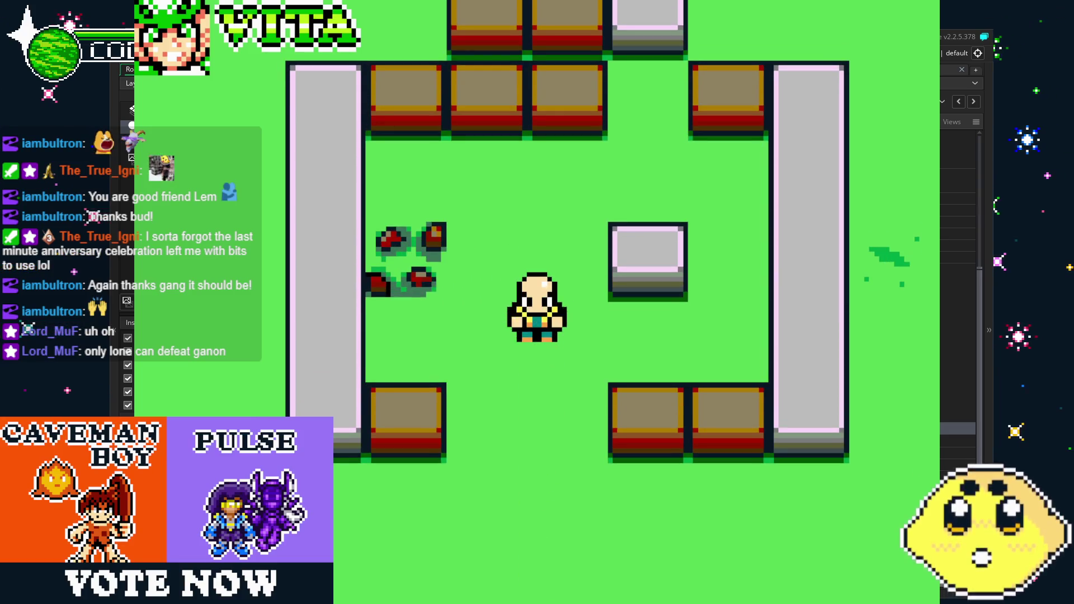
key("Up")
key("Right")
key("Down")
key("Left")
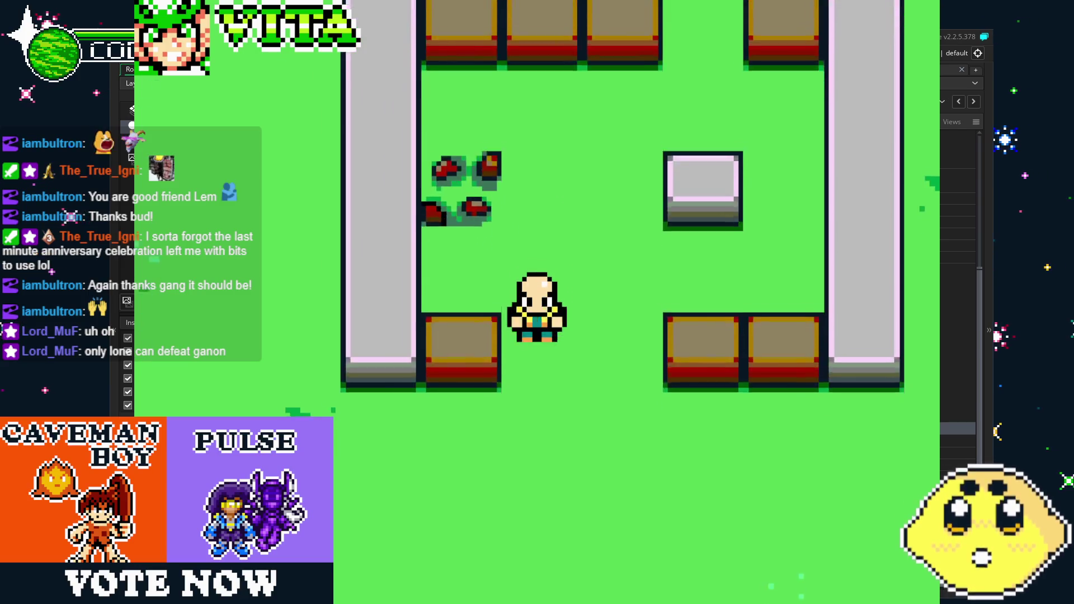
key("Right")
key("Left")
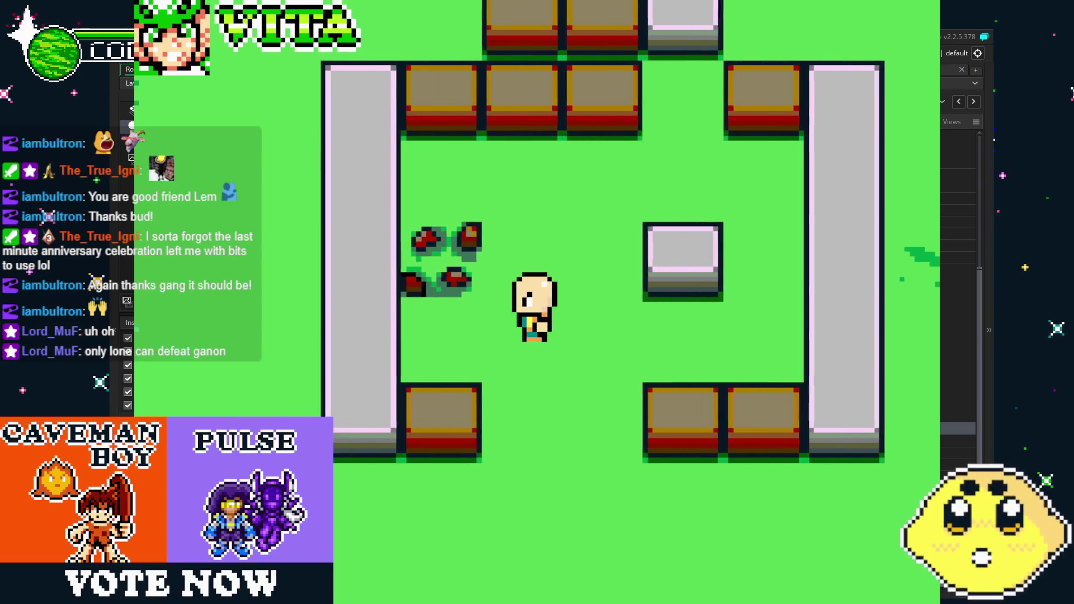
key("Down")
key("Down")
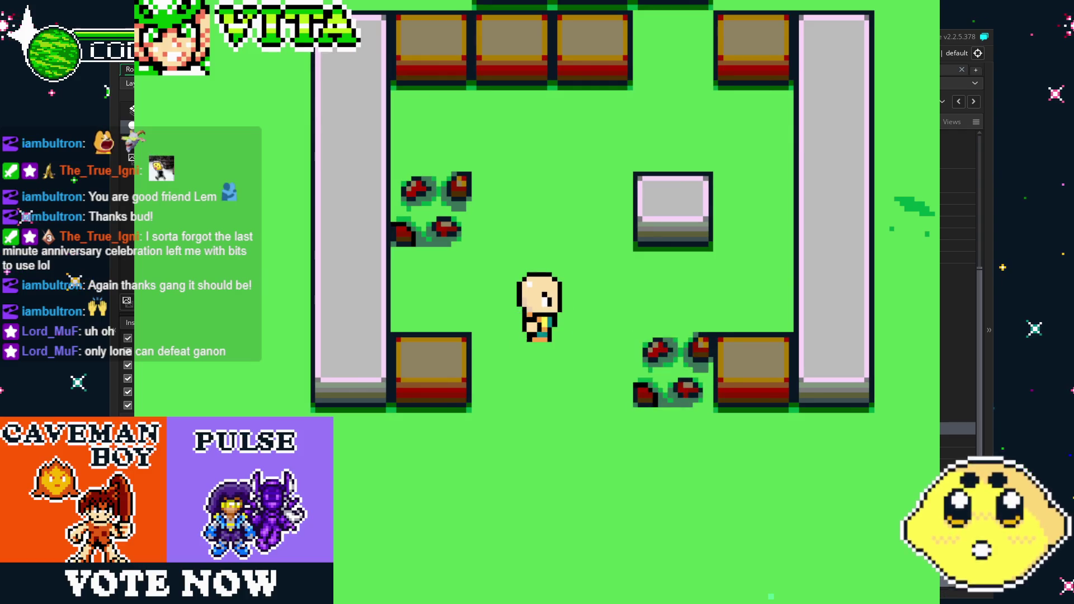
key("Down")
key("Right")
key("Up")
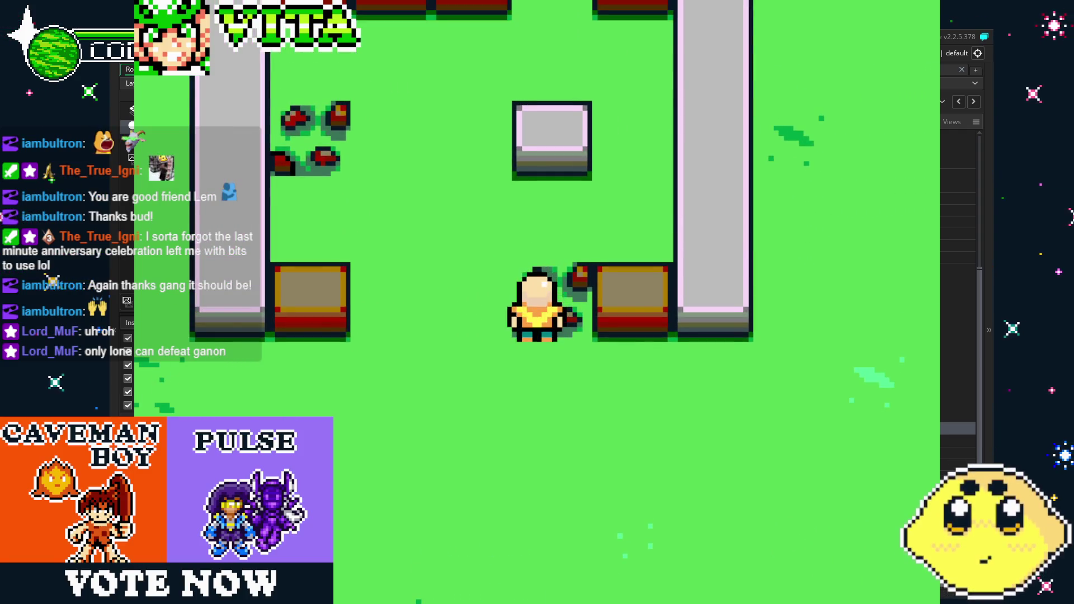
Step: Walk around the lower-right block throwing bones, then close the game
key("Right")
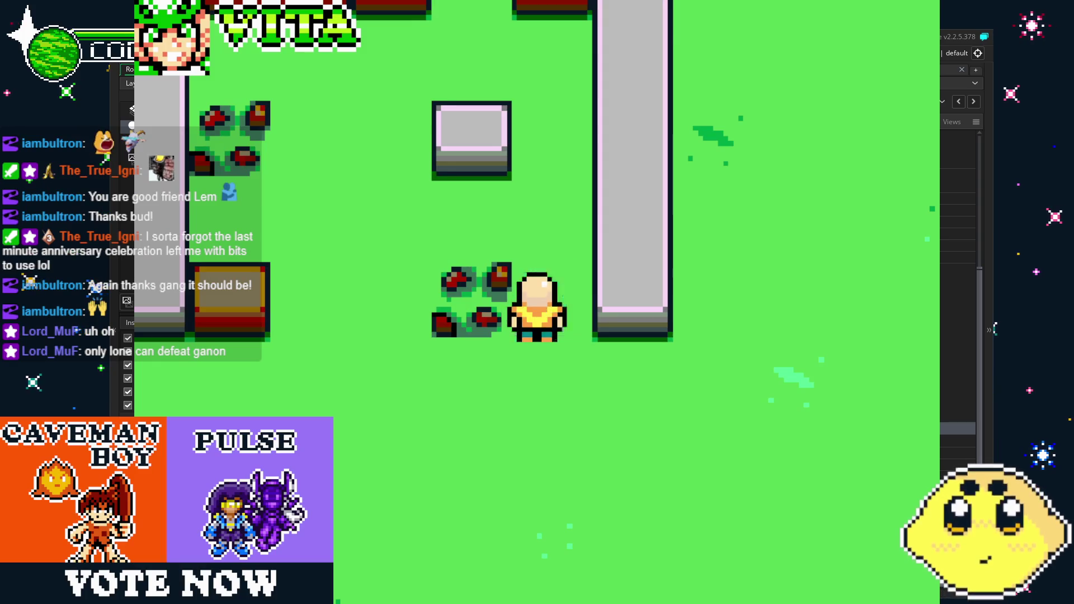
key("Down")
key("Up")
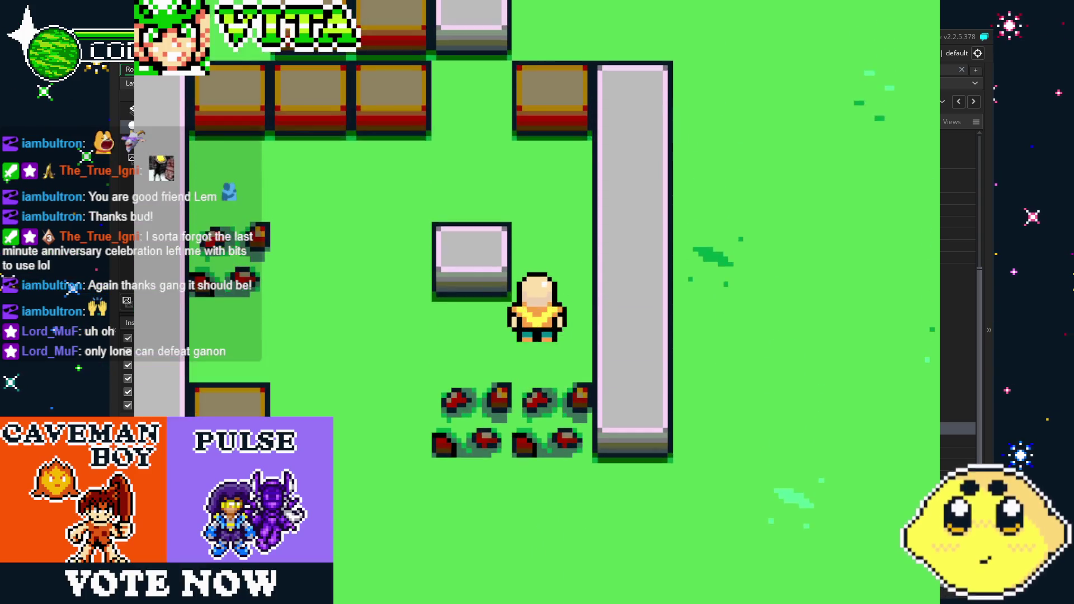
key("Down")
key("Left")
key("Left")
key("Up")
key("Right")
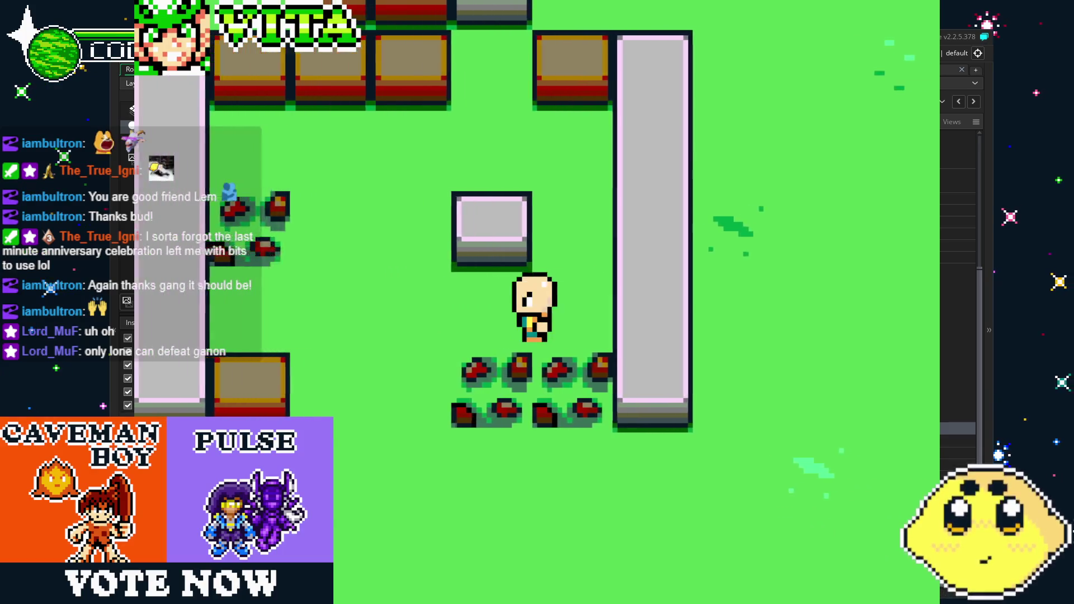
key("Down")
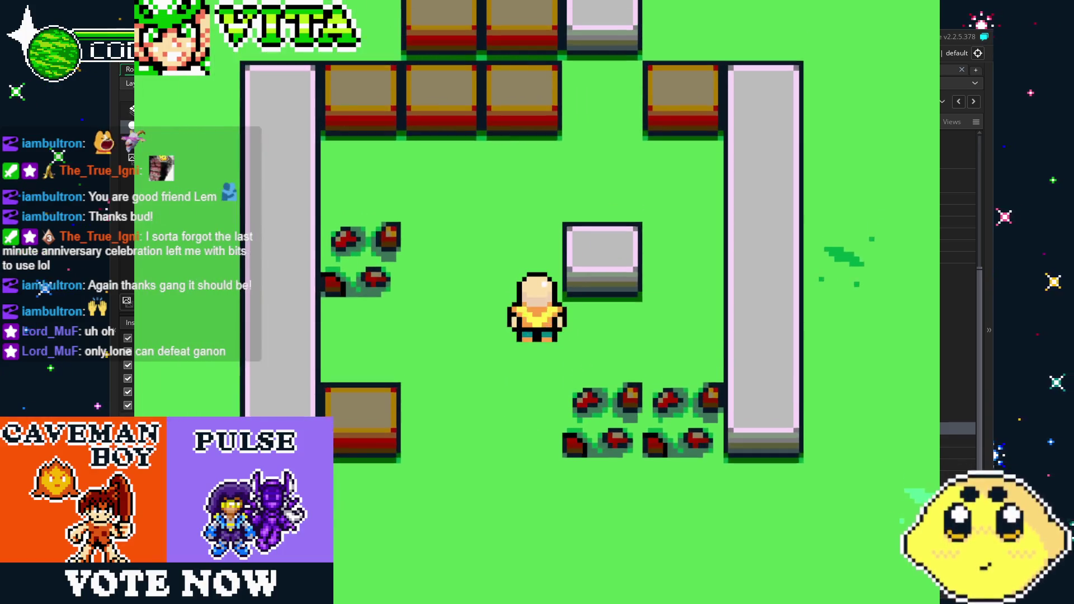
key("Left")
key("Up")
key("Right")
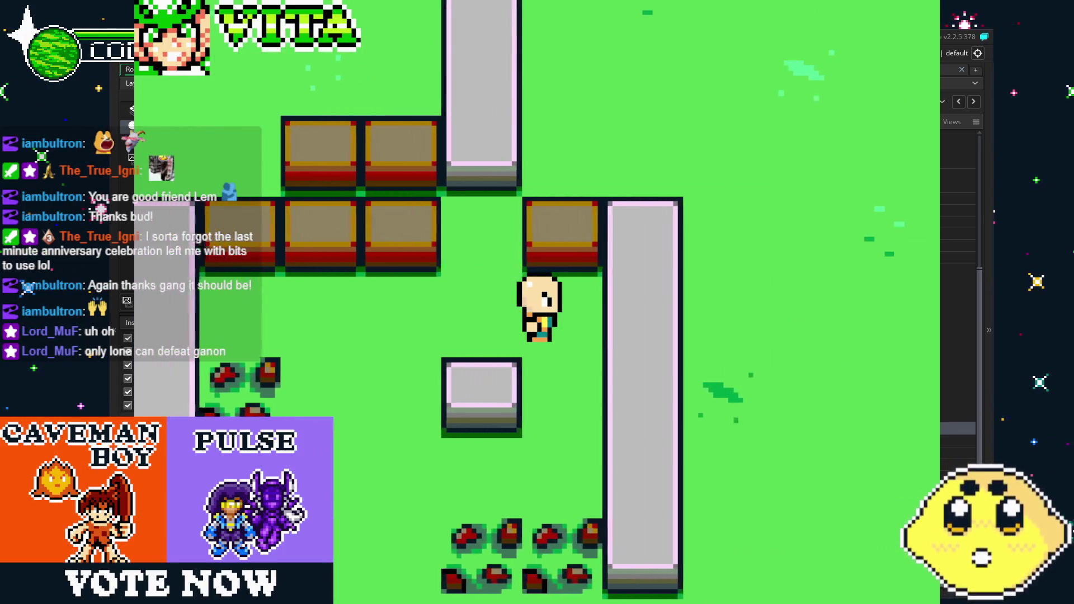
key("Down")
key("Down")
key("Left")
key("Right")
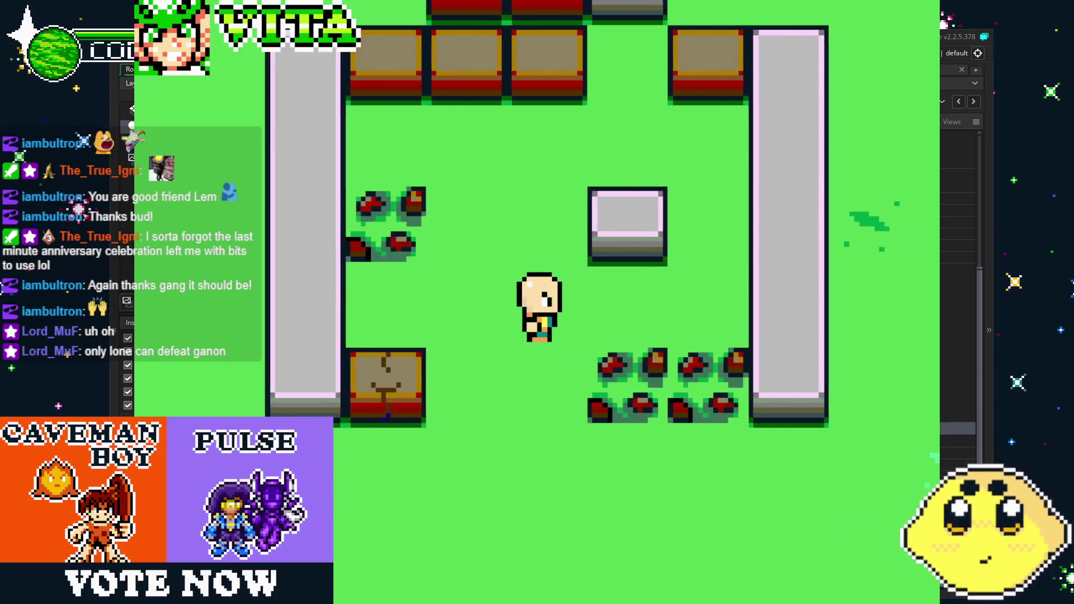
key("Right")
key("Down")
key("Left")
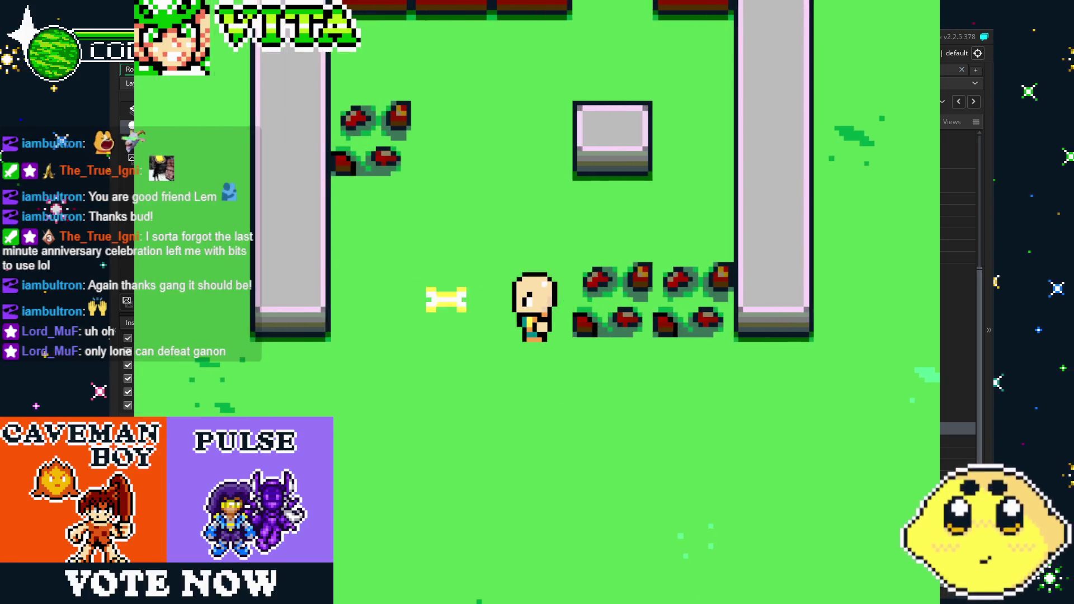
key("Down")
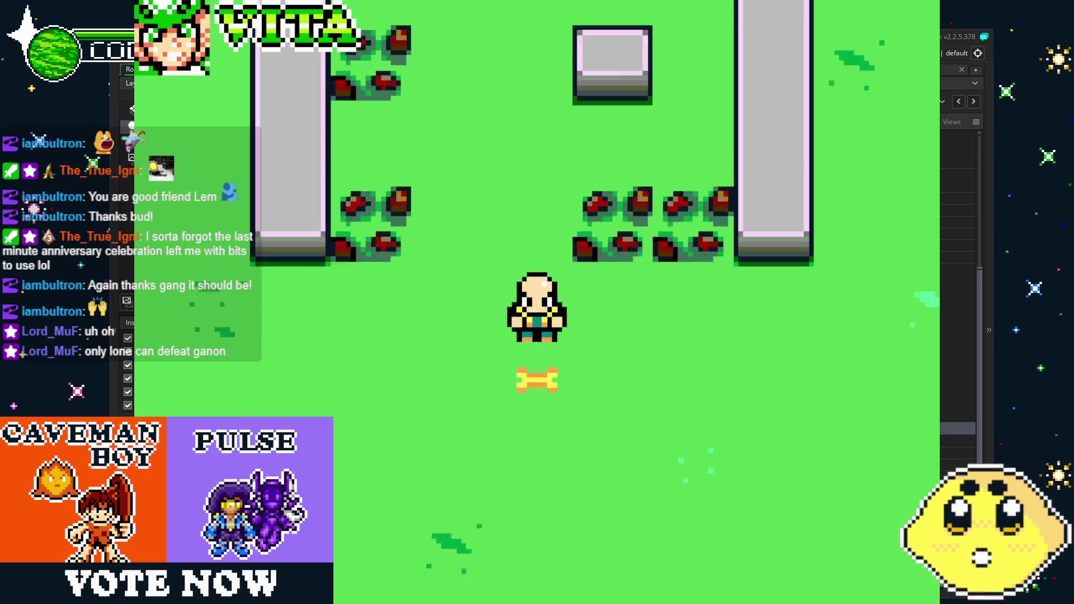
key("Right")
key("Up")
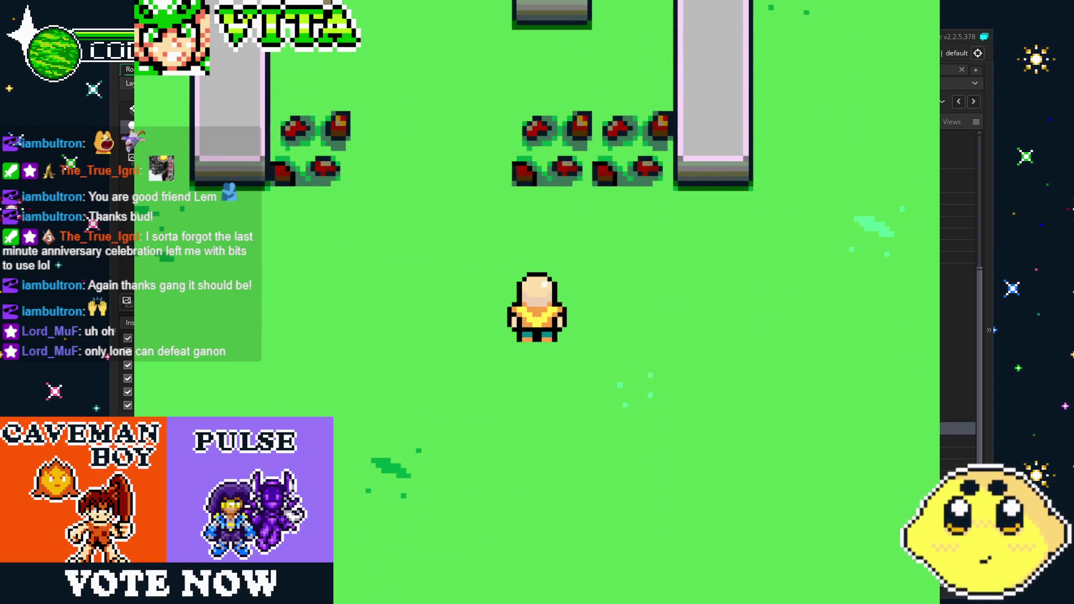
key("Escape")
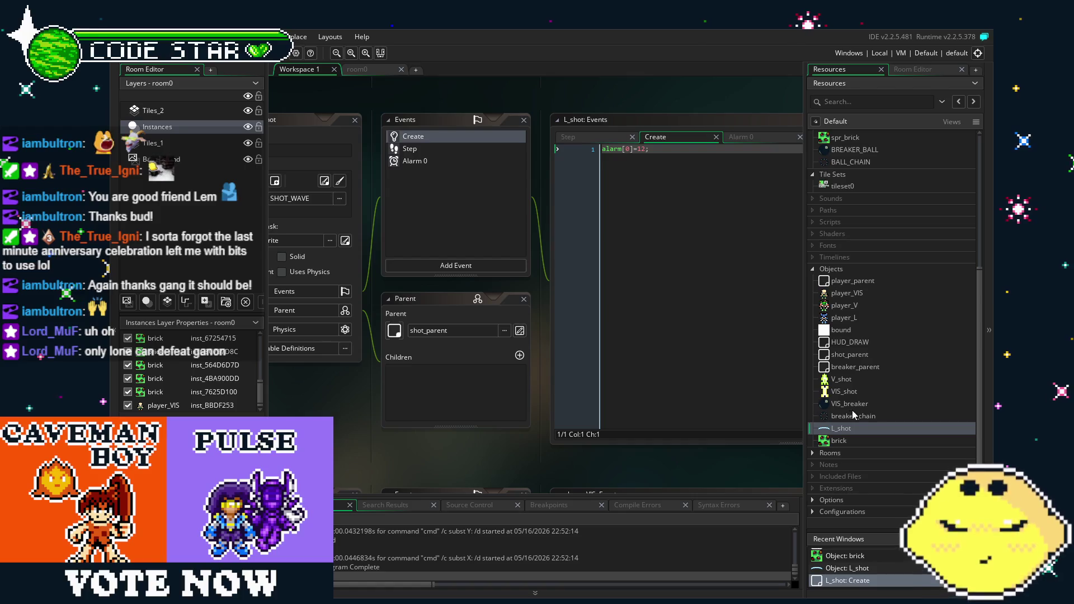
Step: Open VIS_shot's brick collision code and examine the other.image_index below 3 condition
double_click(842, 391)
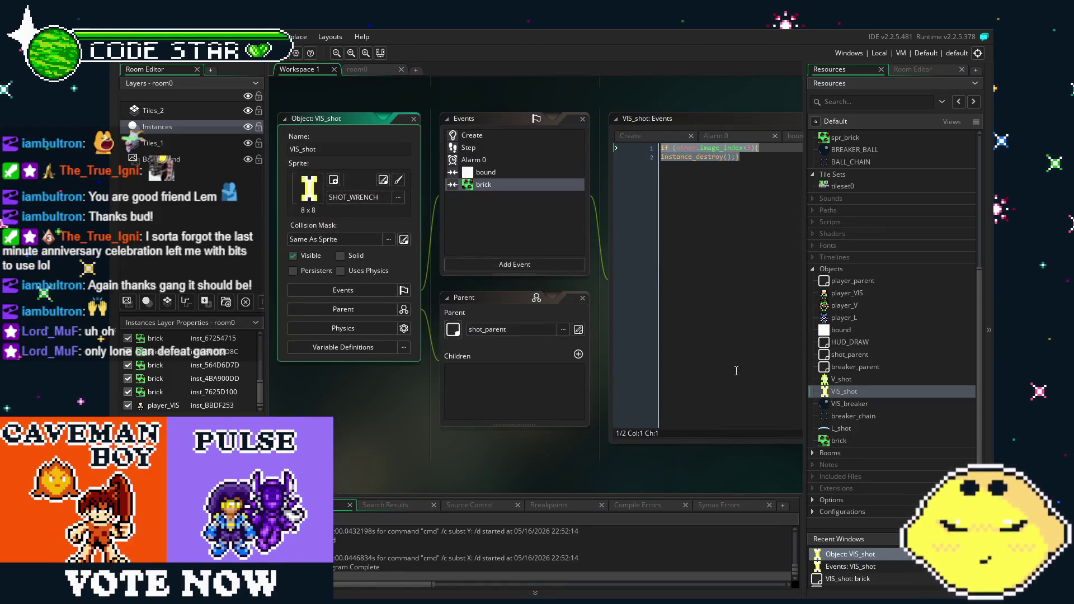
left_click(668, 157)
left_click(690, 175)
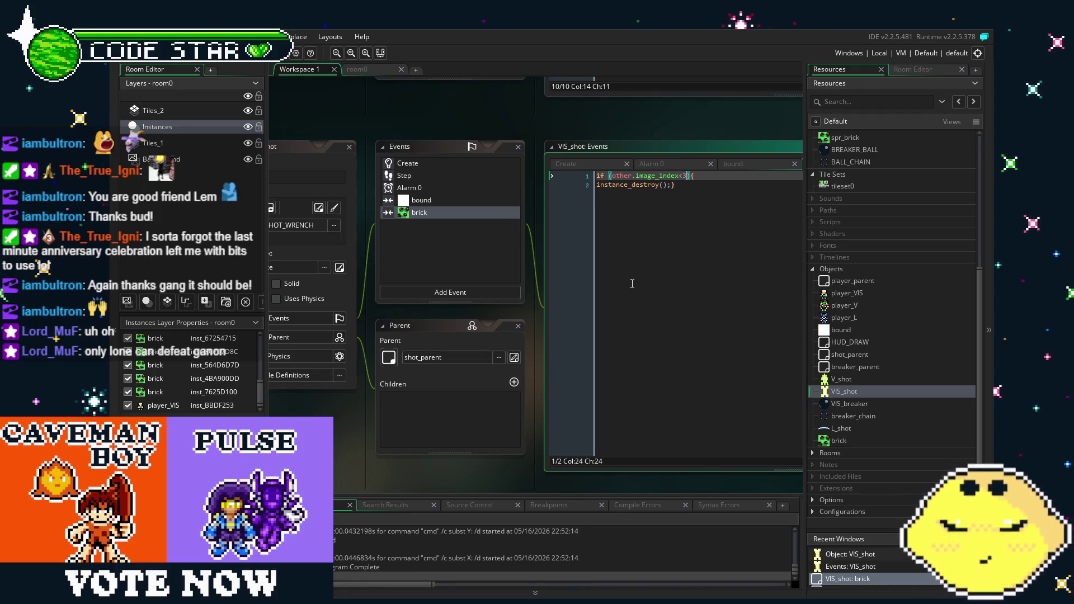
left_click(632, 185)
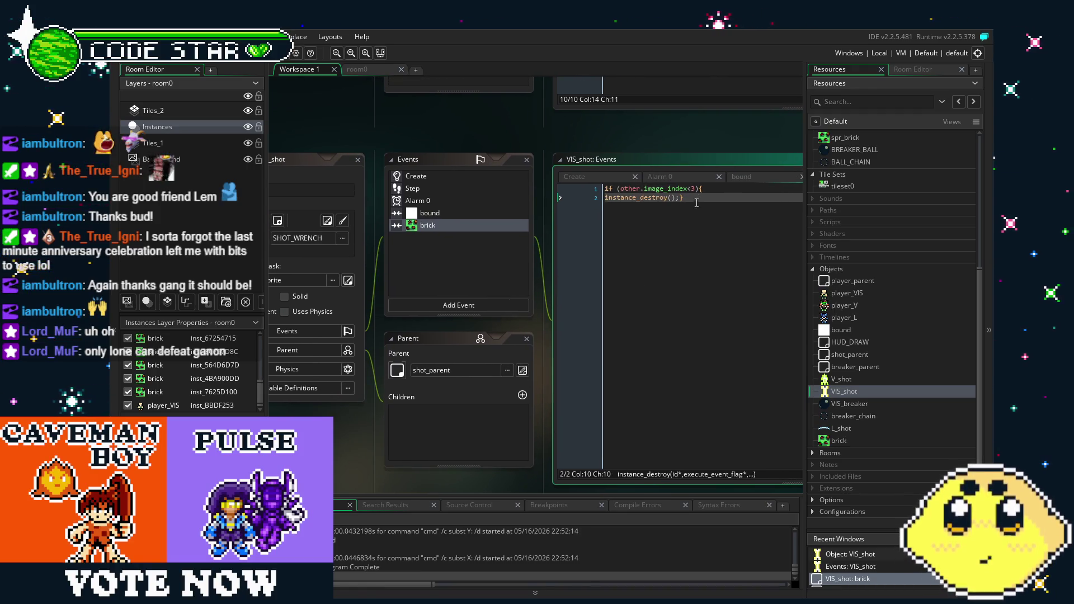
left_click(693, 188)
type("=")
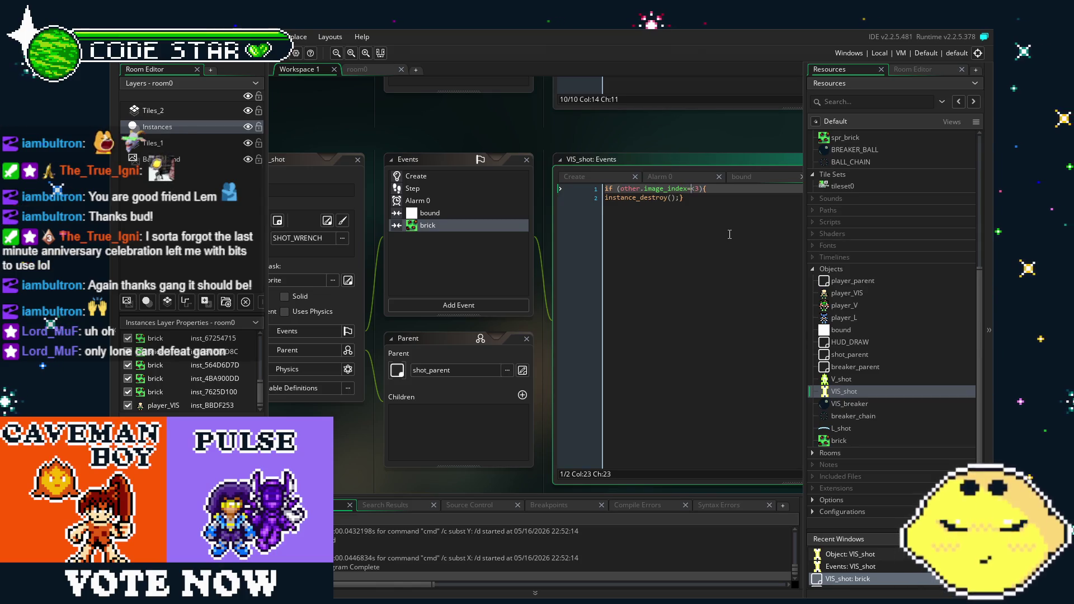
left_click(672, 302)
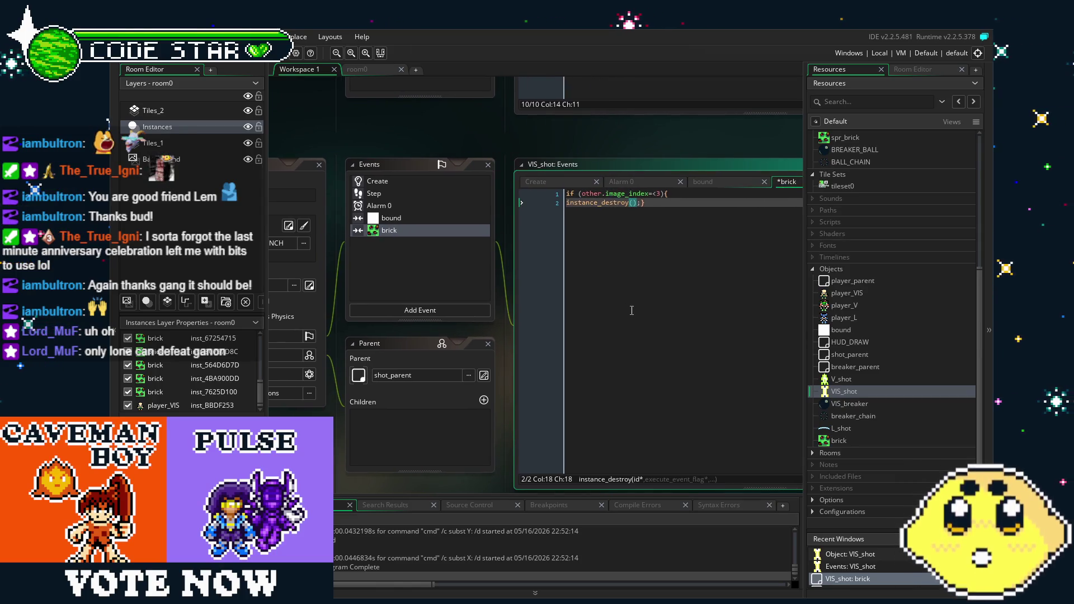
Step: Change the condition to other.image_index<=3 and run a test build
left_click(652, 193)
type("=")
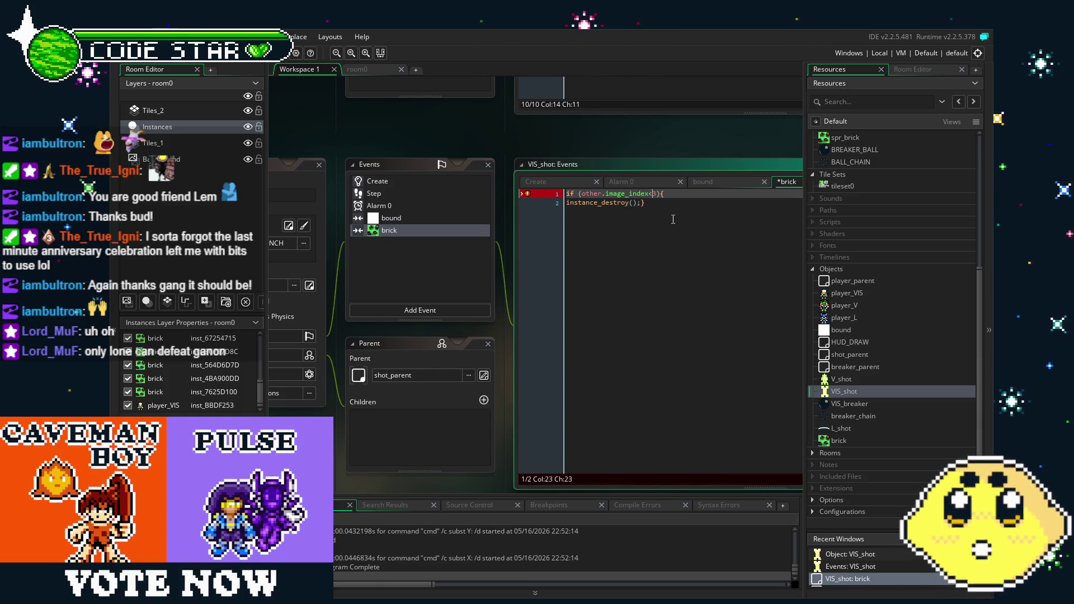
left_click(673, 220)
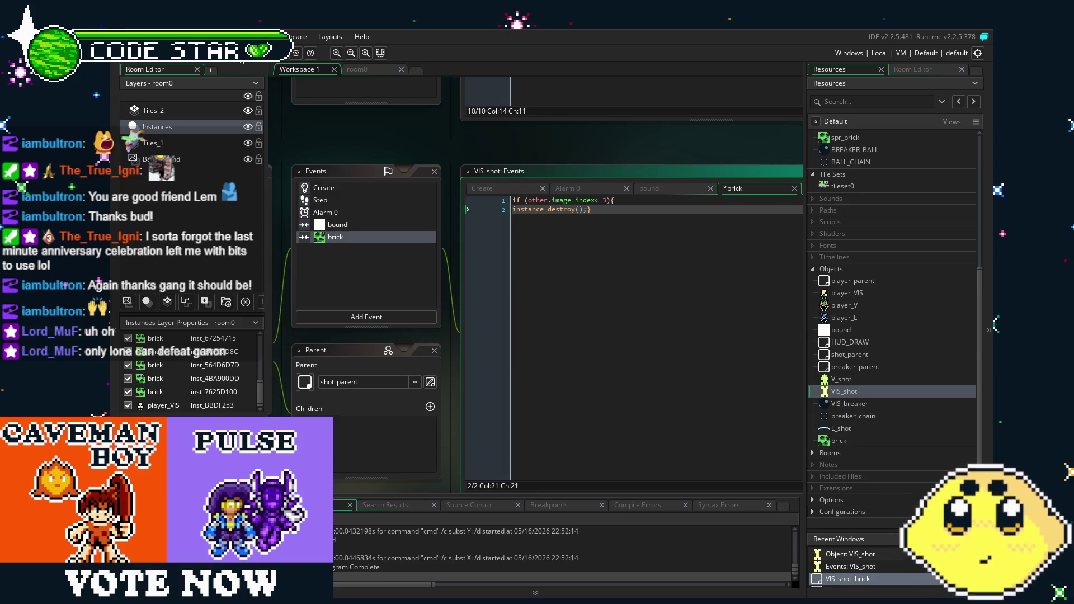
key("F5")
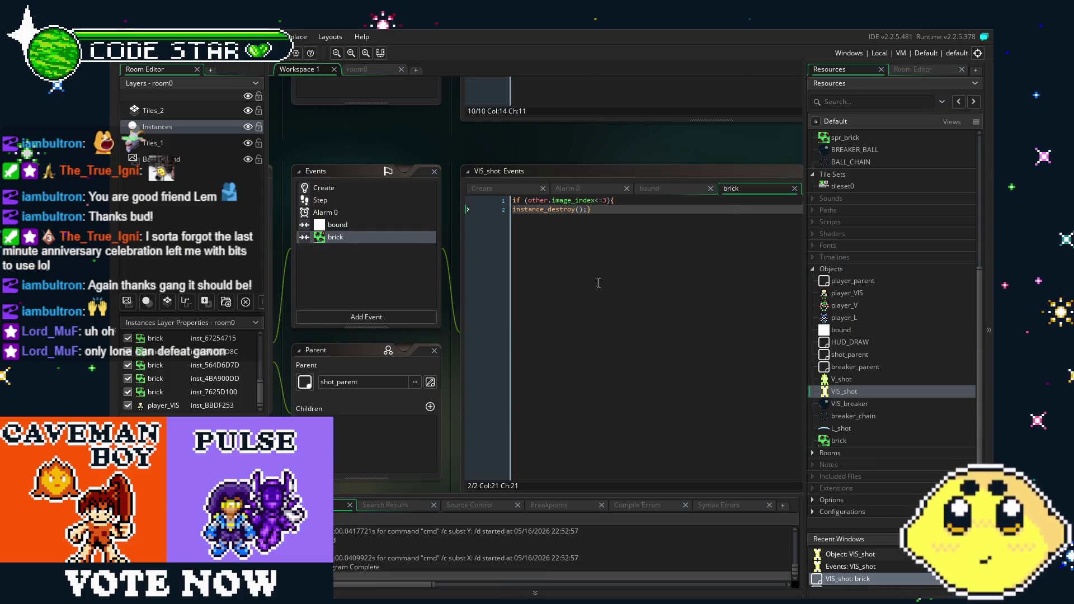
Step: Try a frame limit of 2, then settle on the negated check if !(other.image_index<=3)
left_click(598, 283)
left_click(607, 197)
key("BackSpace")
type("2")
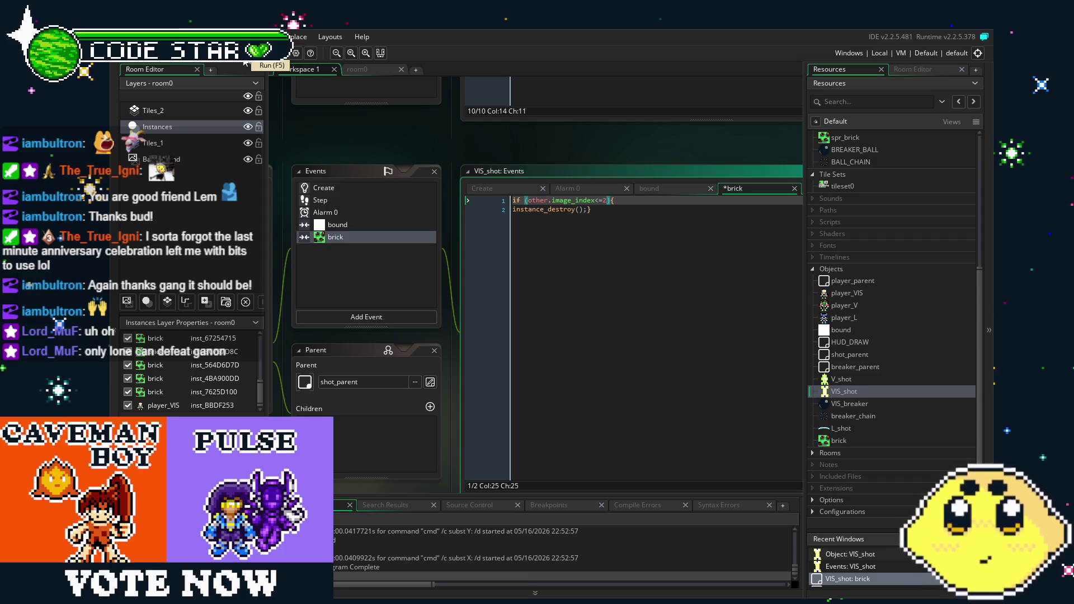
key("BackSpace")
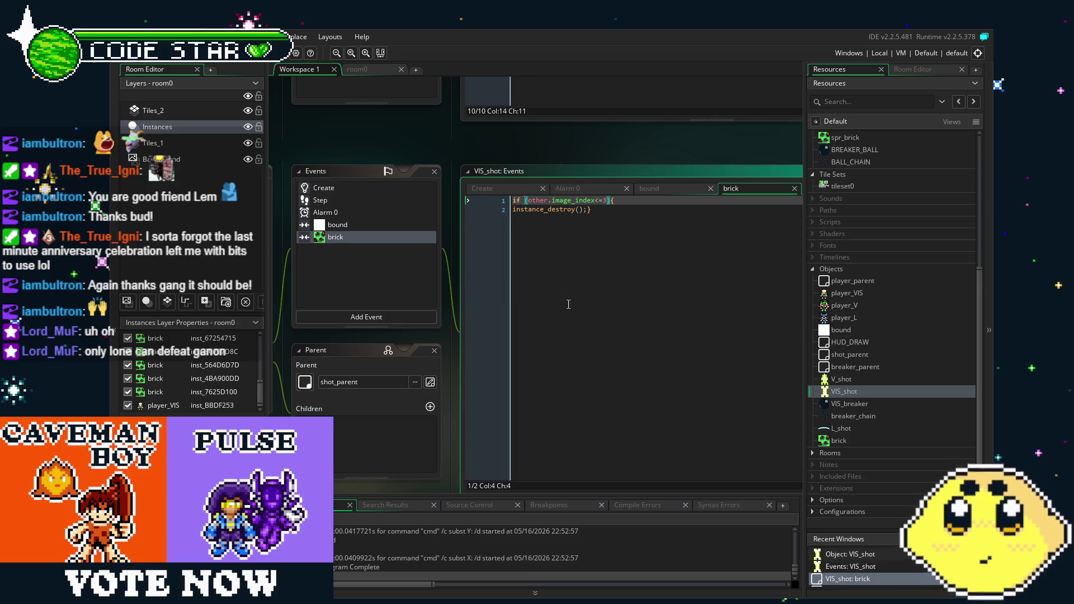
type("!")
left_click(567, 210)
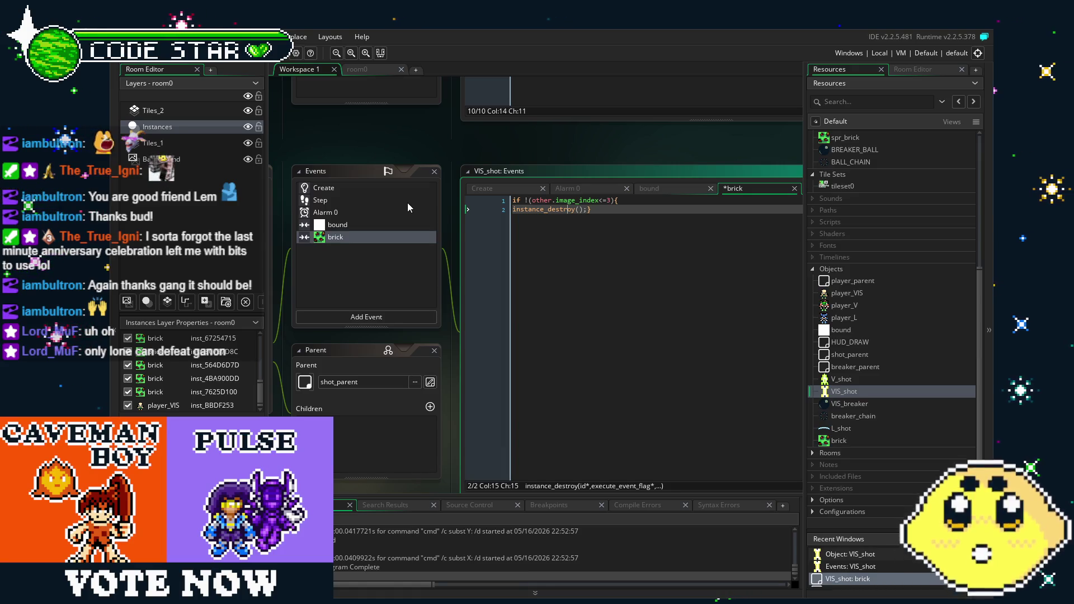
key("ctrl+z")
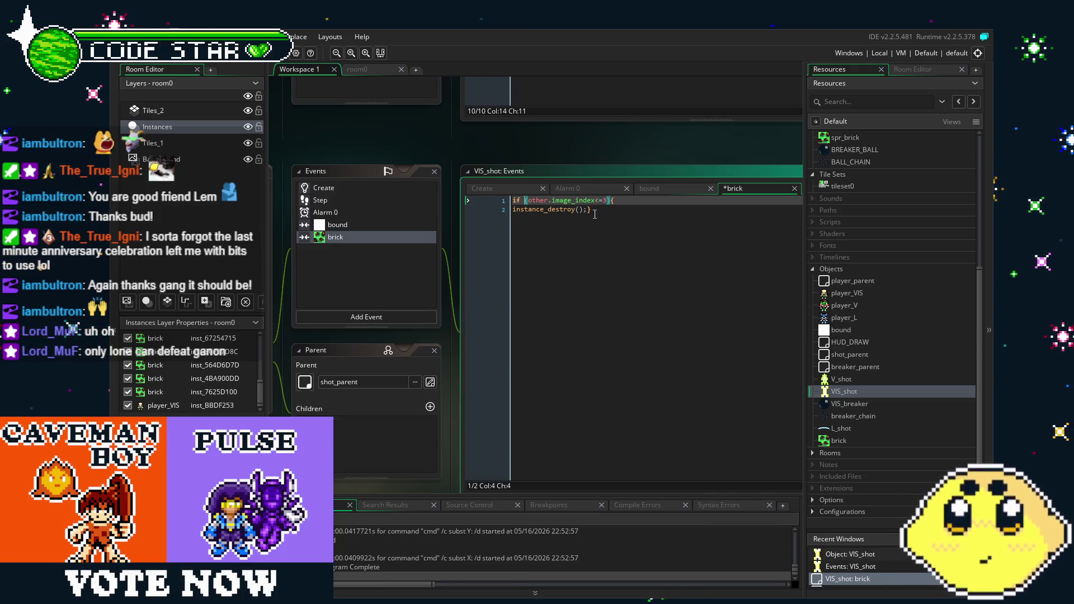
type("!")
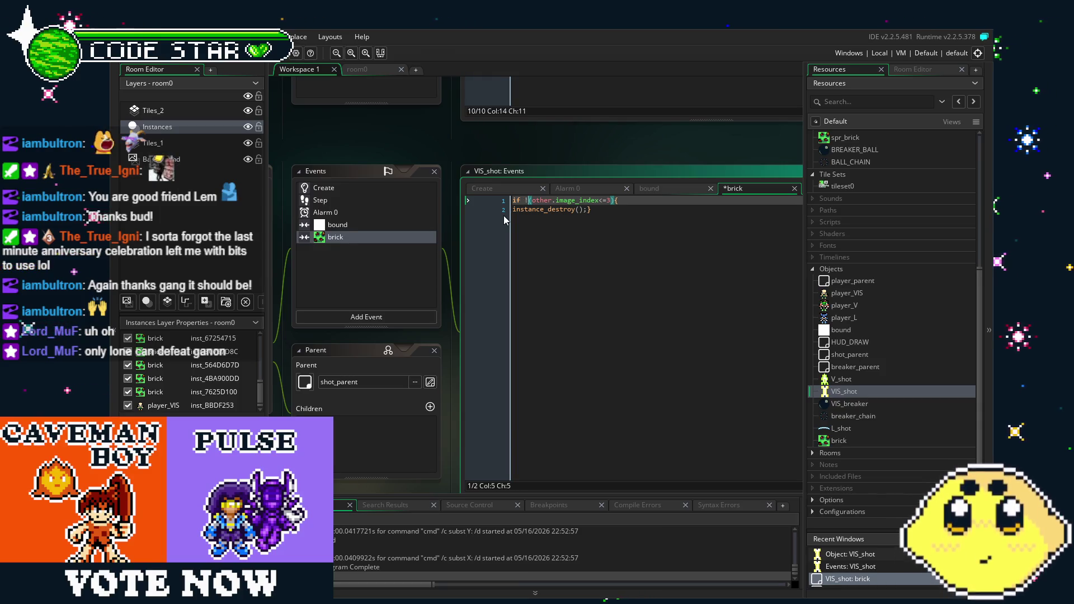
Step: Test-run the game with the negated brick check, then close it and return to the code
key("F5")
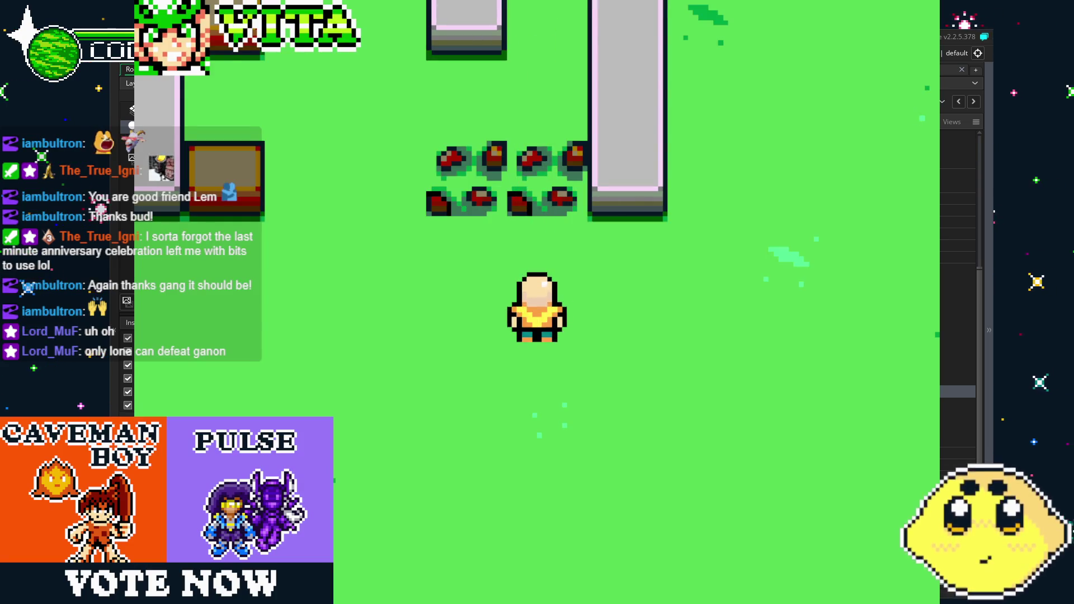
key("Escape")
left_click(612, 235)
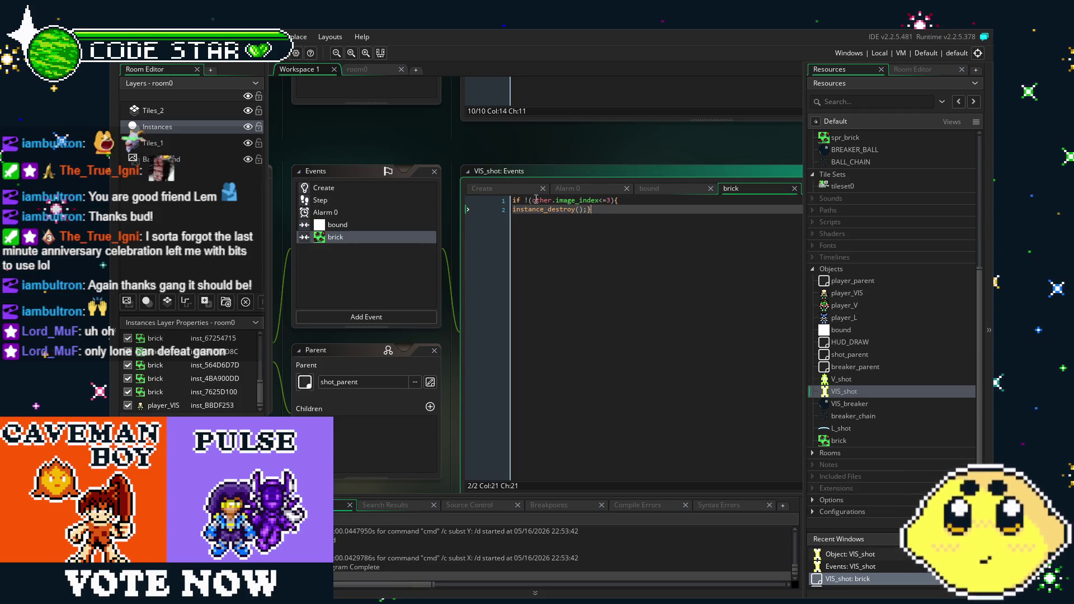
Step: Rewrite line 1 as if !(other.image_index=3){ and run the game
left_click(604, 202)
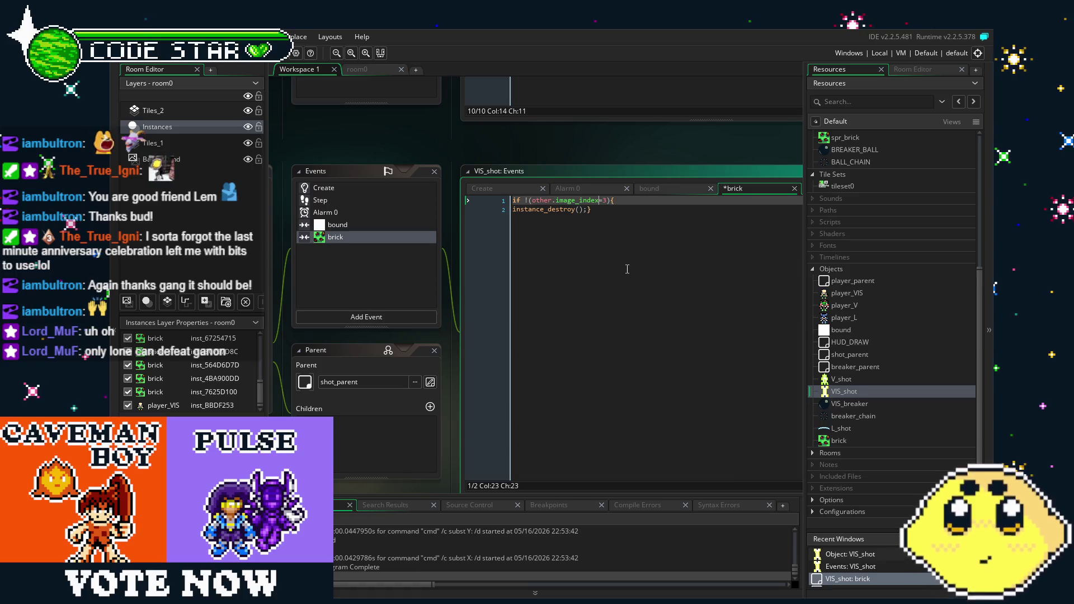
left_click(627, 269)
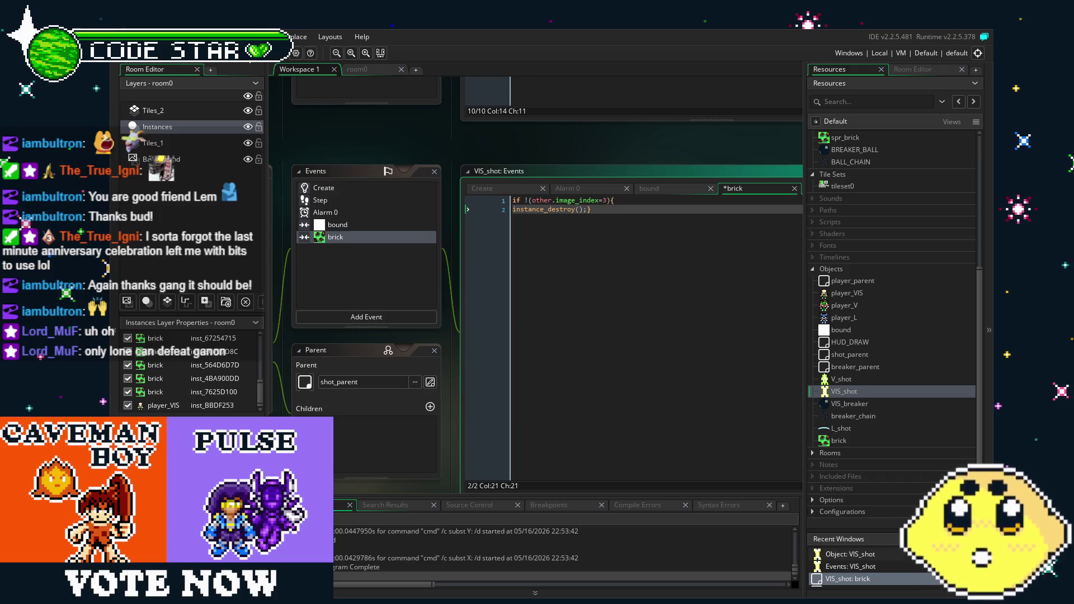
left_click(259, 52)
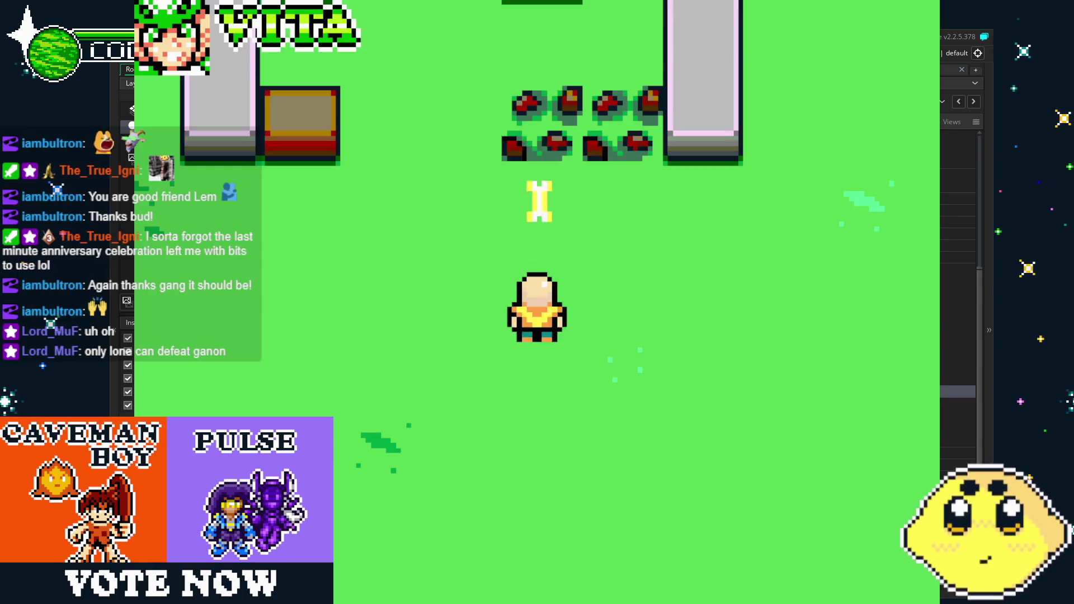
key("Escape")
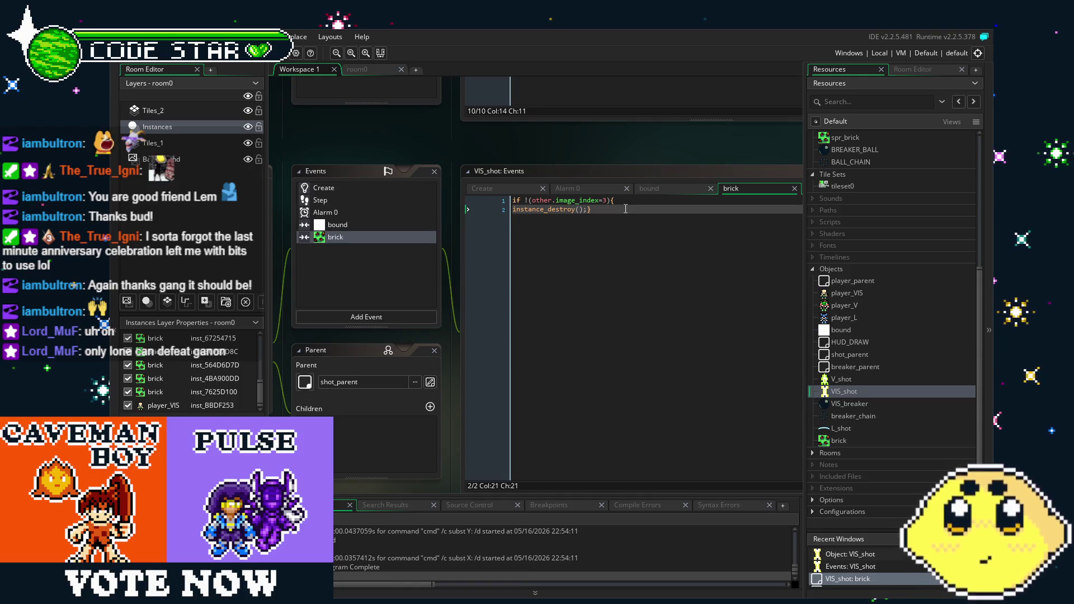
Step: Inspect spr_brick's frames and the brick object's breaker_parent and shot_parent collision code
double_click(842, 138)
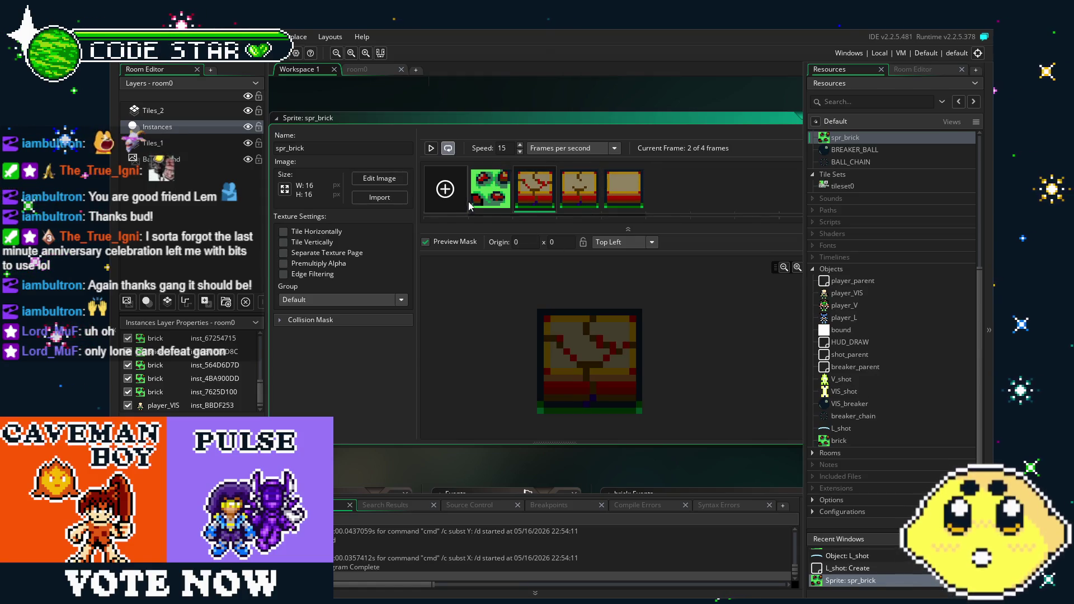
double_click(837, 440)
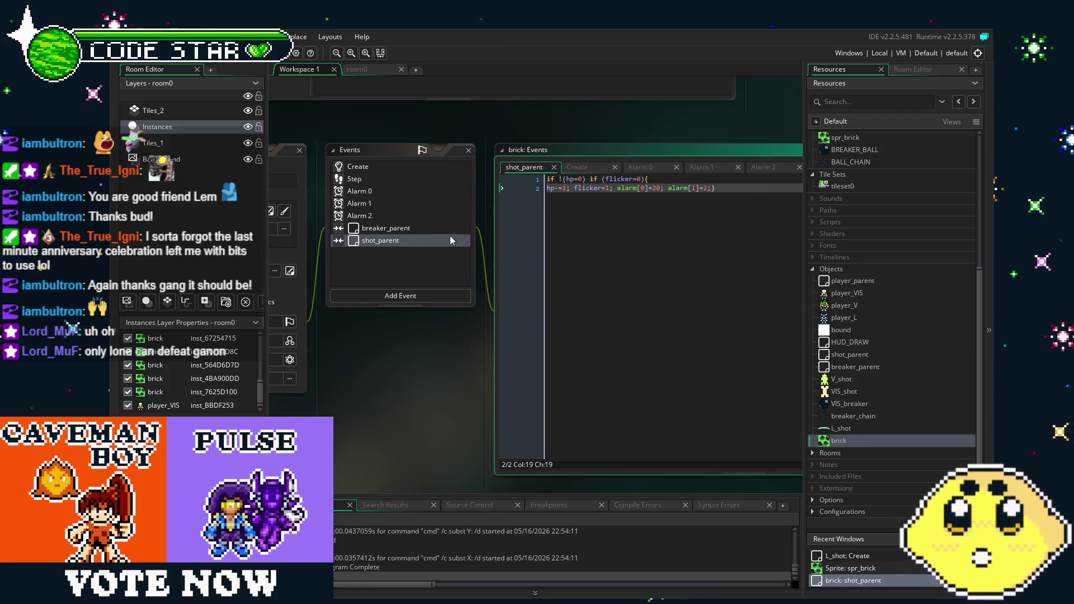
left_click(371, 229)
left_click(423, 240)
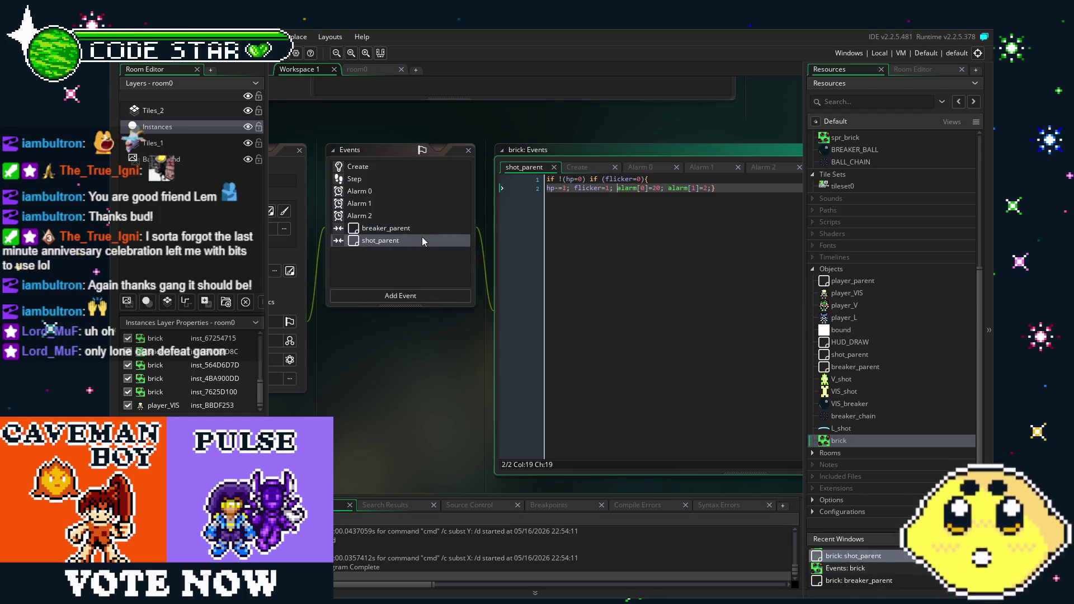
Step: Bring VIS_shot's brick collision code back into view
left_click_drag(418, 362, 511, 356)
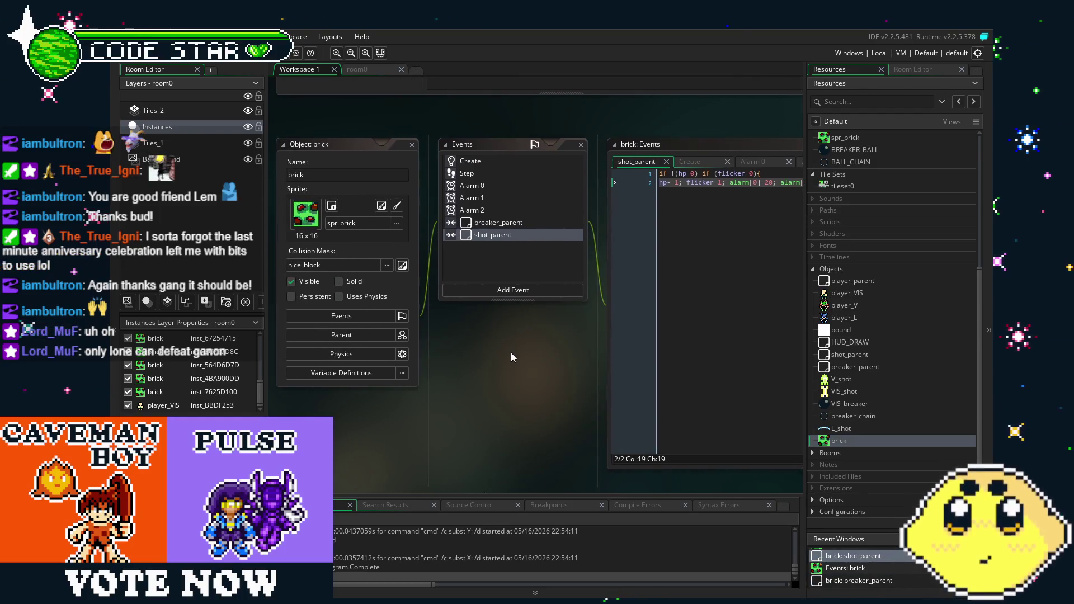
double_click(845, 391)
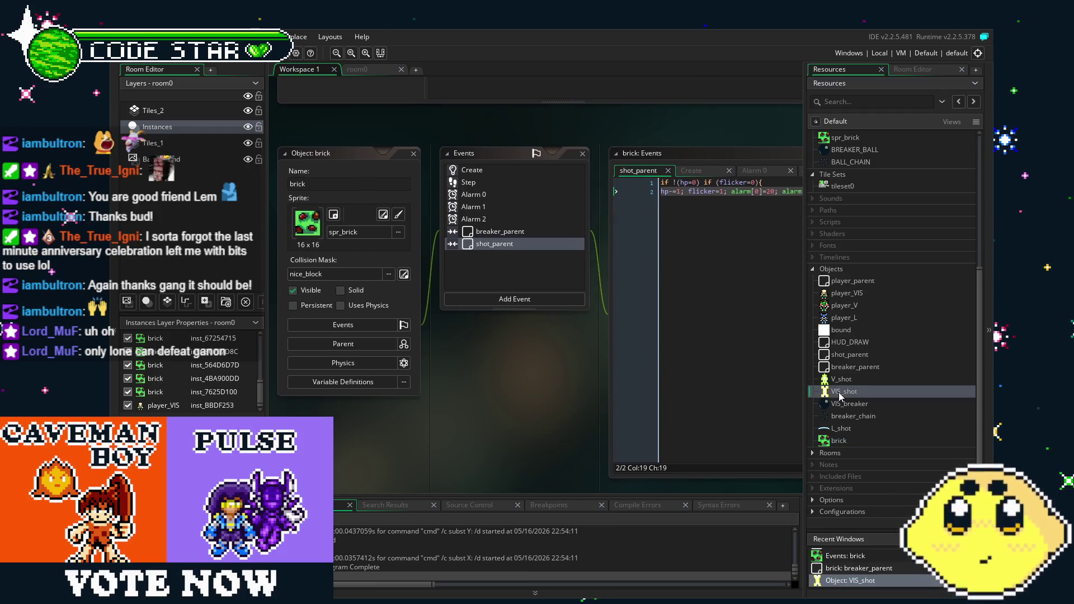
left_click_drag(592, 371, 446, 400)
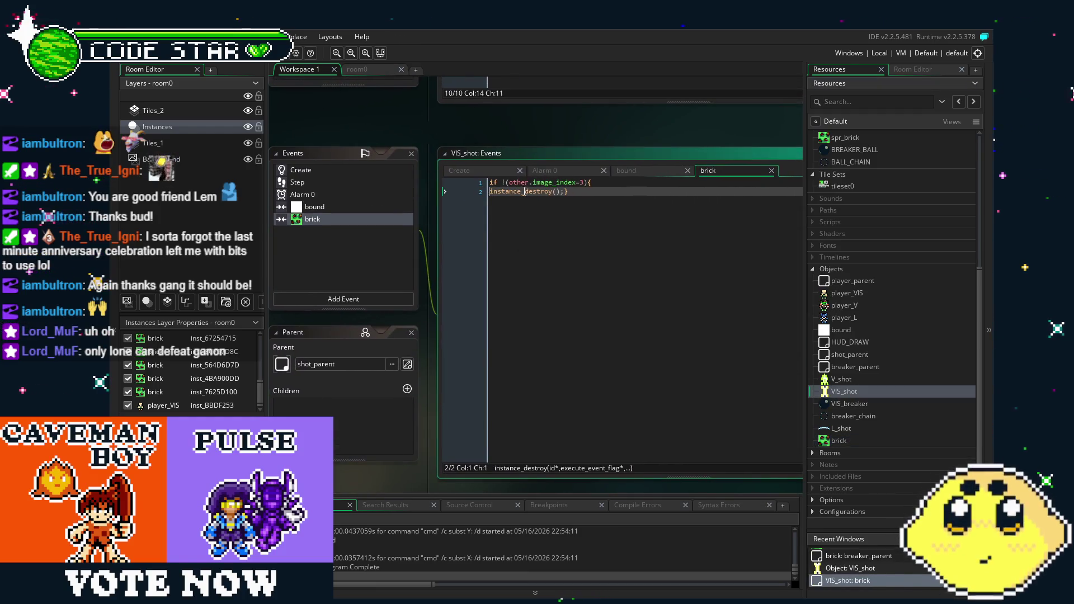
Step: Rewrite line 1 as if !(other.image_index=0){ with corrected brackets and save
left_click(507, 185)
type("0")
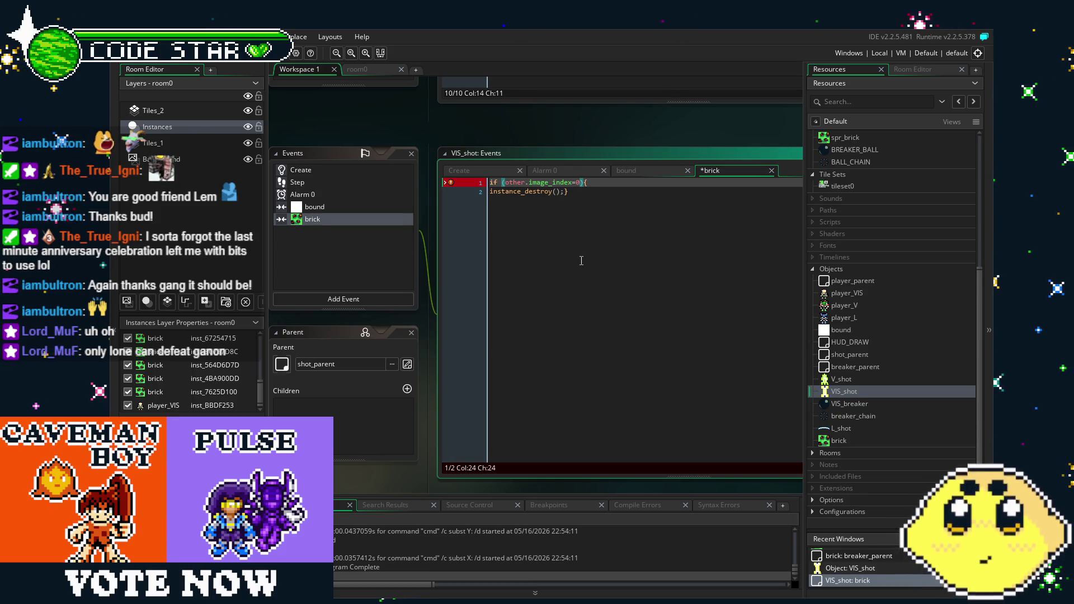
left_click(503, 182)
type("(")
left_click(497, 183)
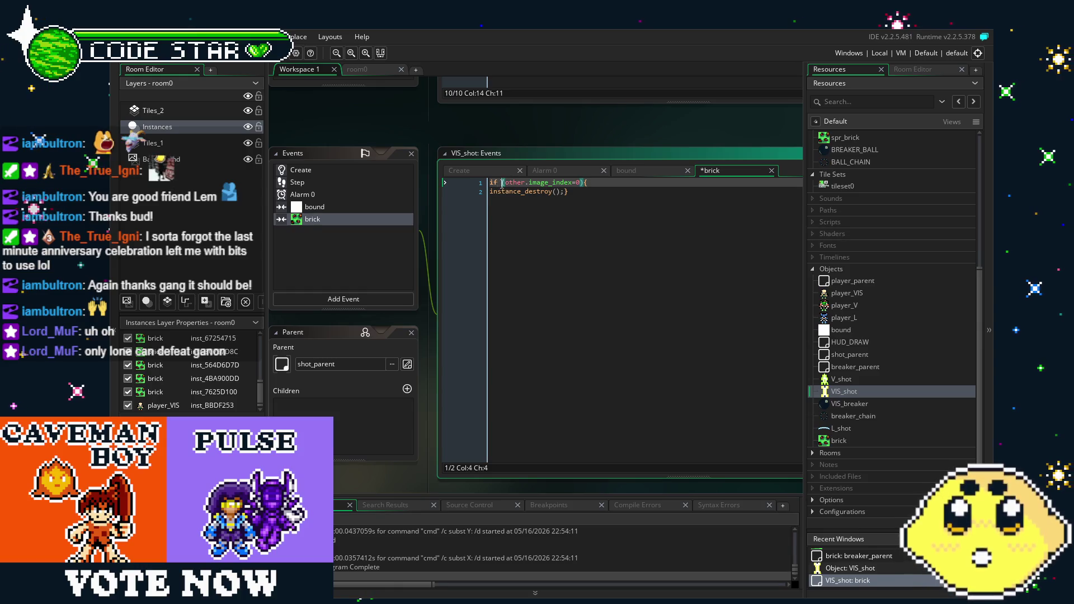
type("!")
left_click(568, 307)
key("ctrl+s")
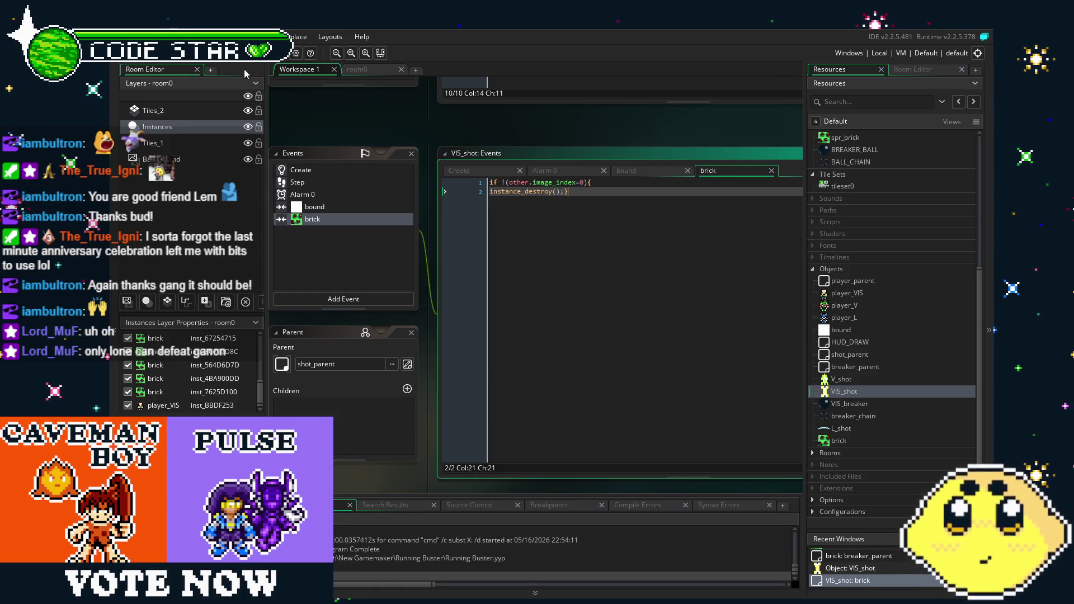
key("F5")
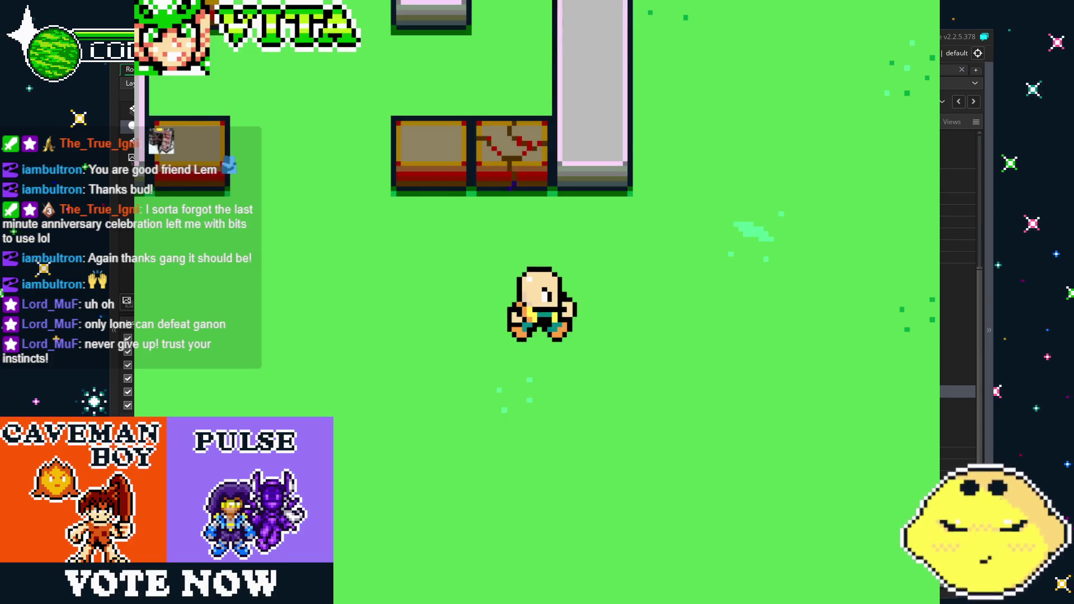
key("Up")
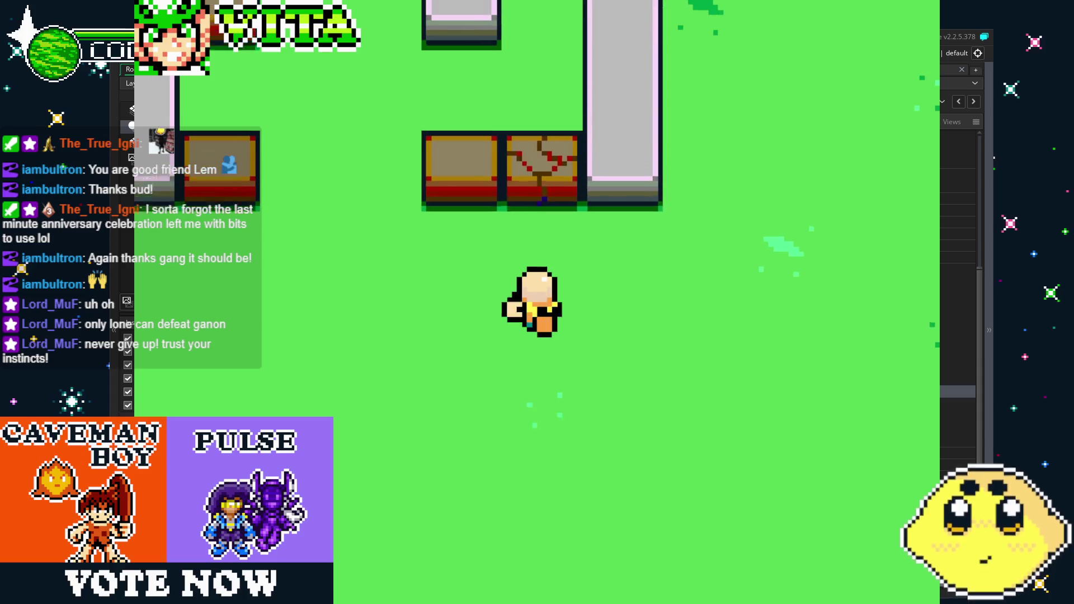
key("space")
key("Left")
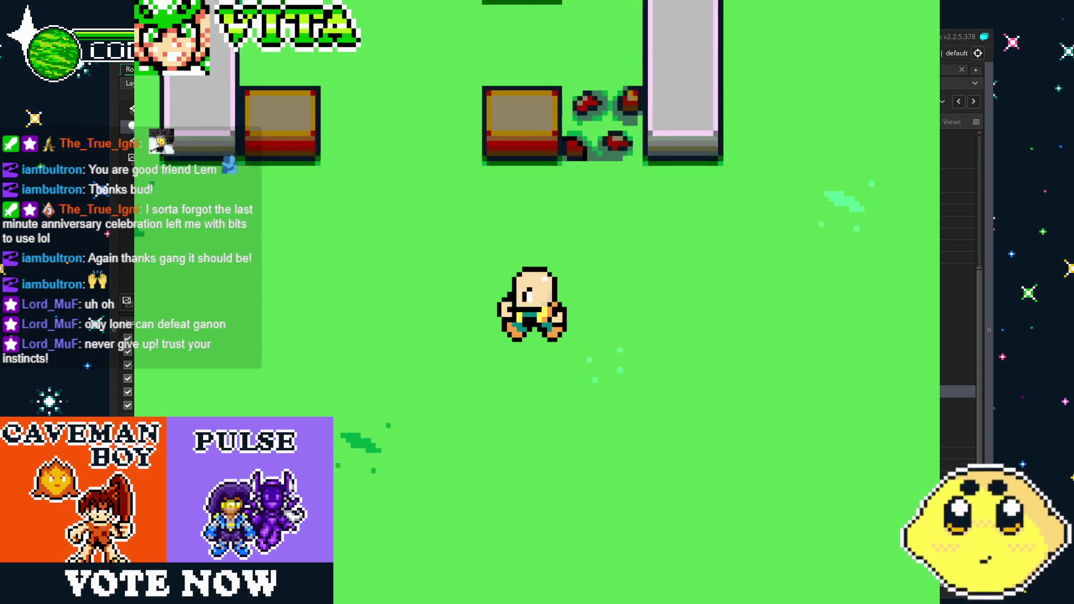
key("space")
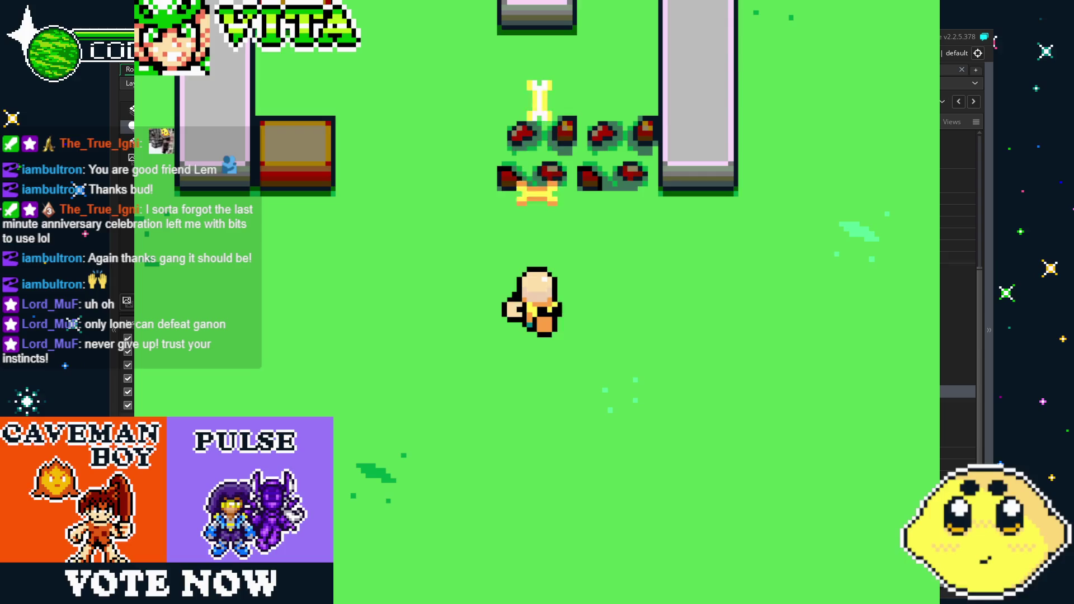
key("space")
key("Up")
key("Left")
key("space")
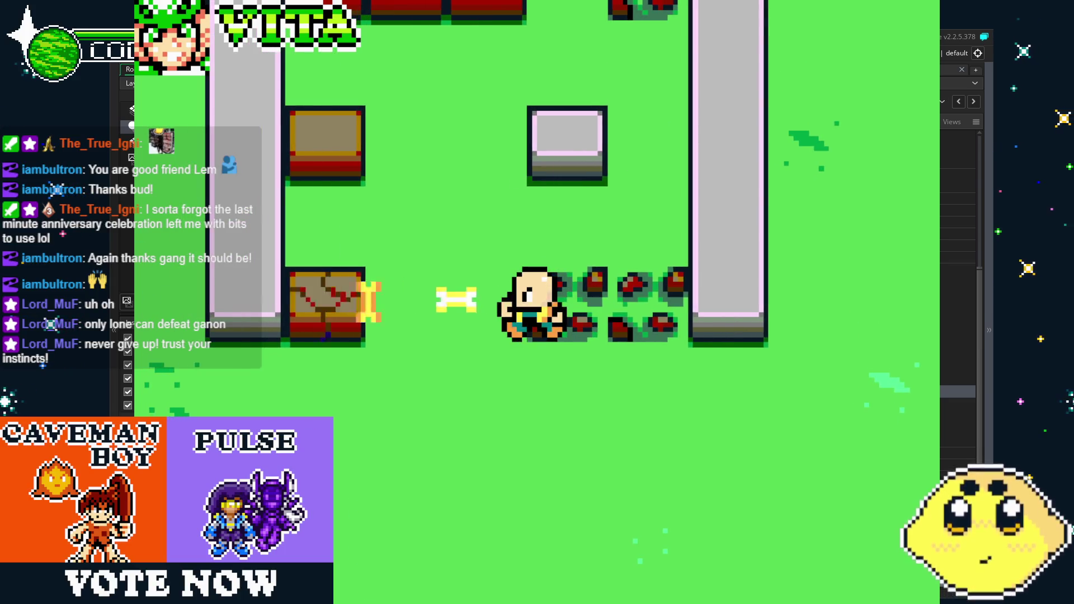
key("space")
key("Left")
key("Left")
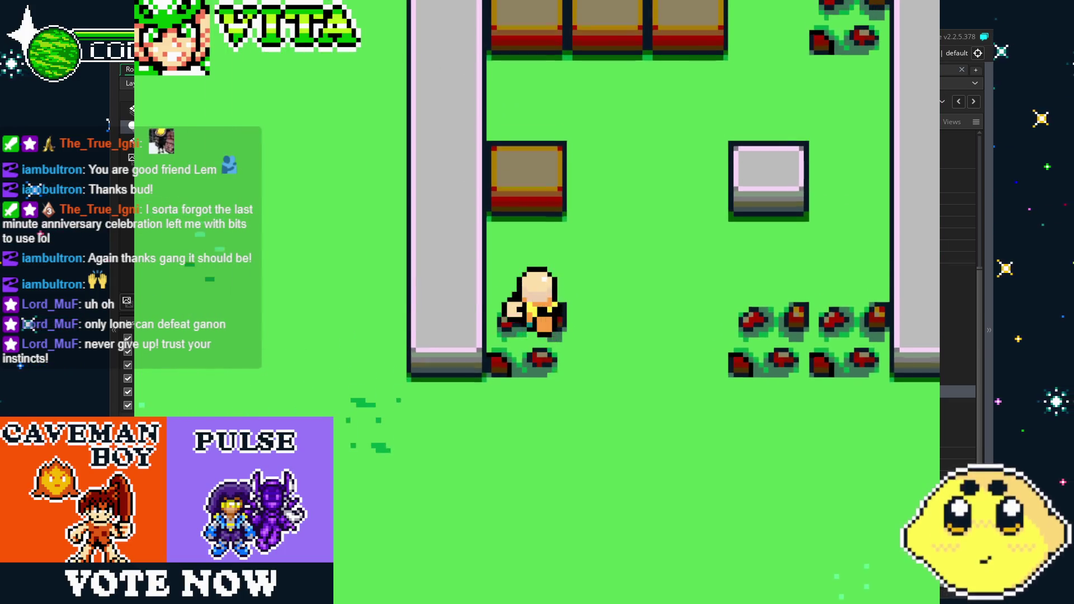
key("Up")
key("space")
key("Up")
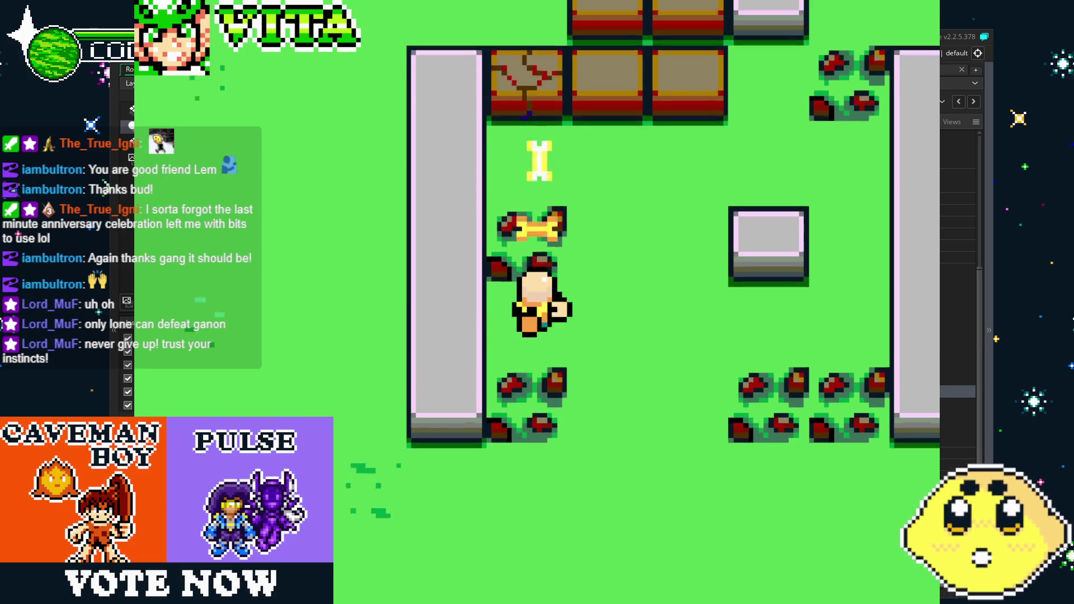
key("space")
key("Right")
key("Up")
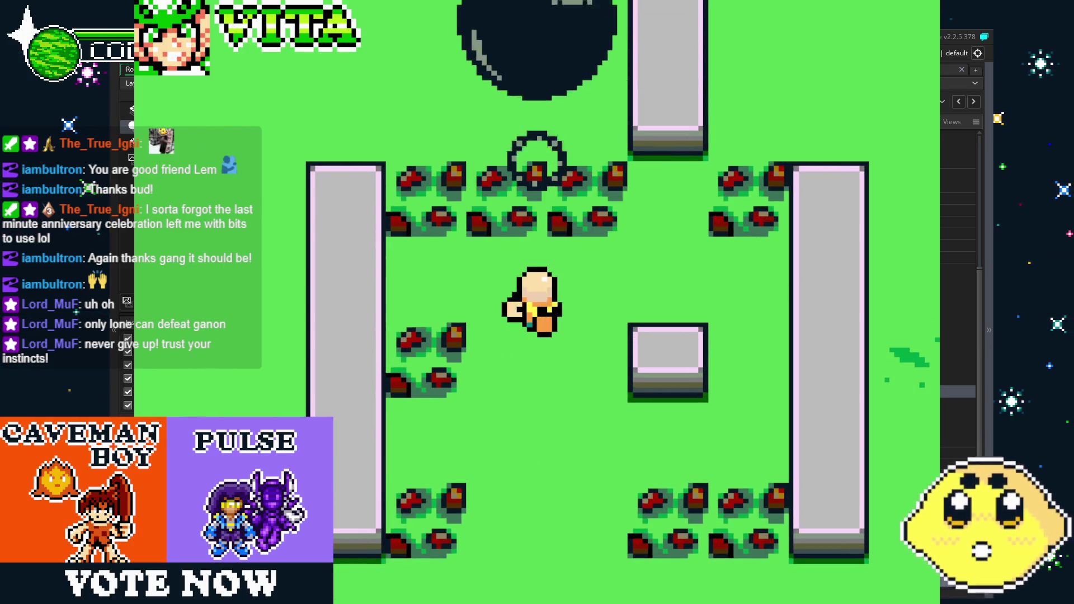
key("space")
key("space")
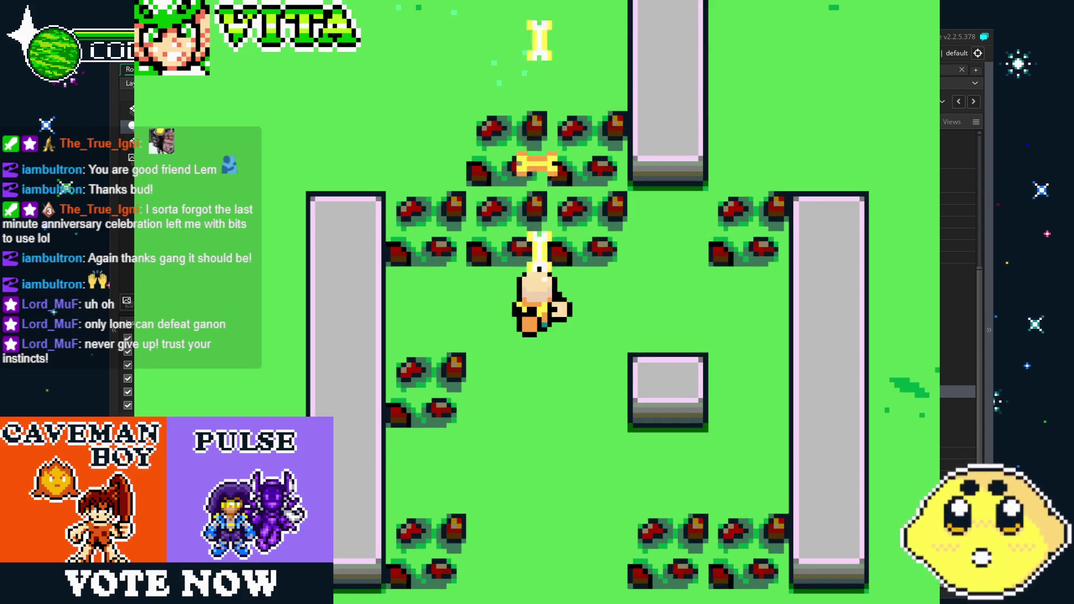
key("Up")
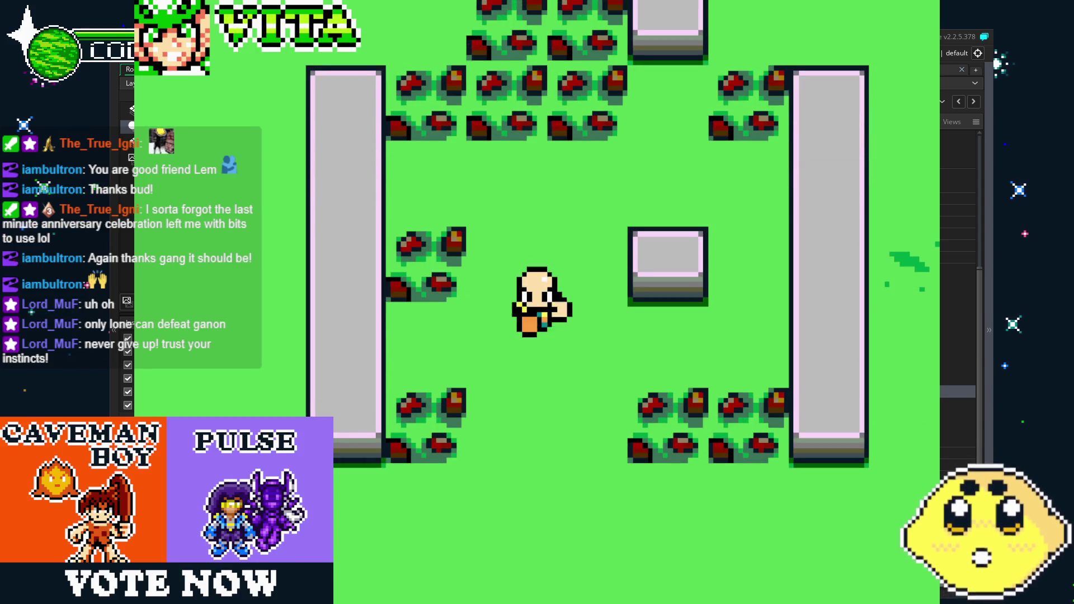
key("Left")
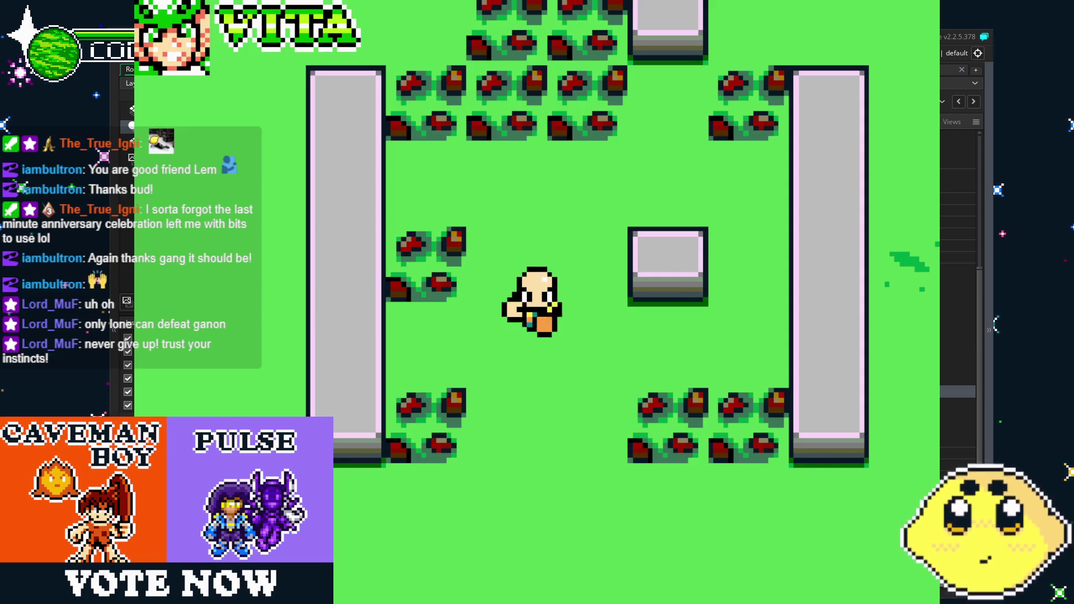
key("Escape")
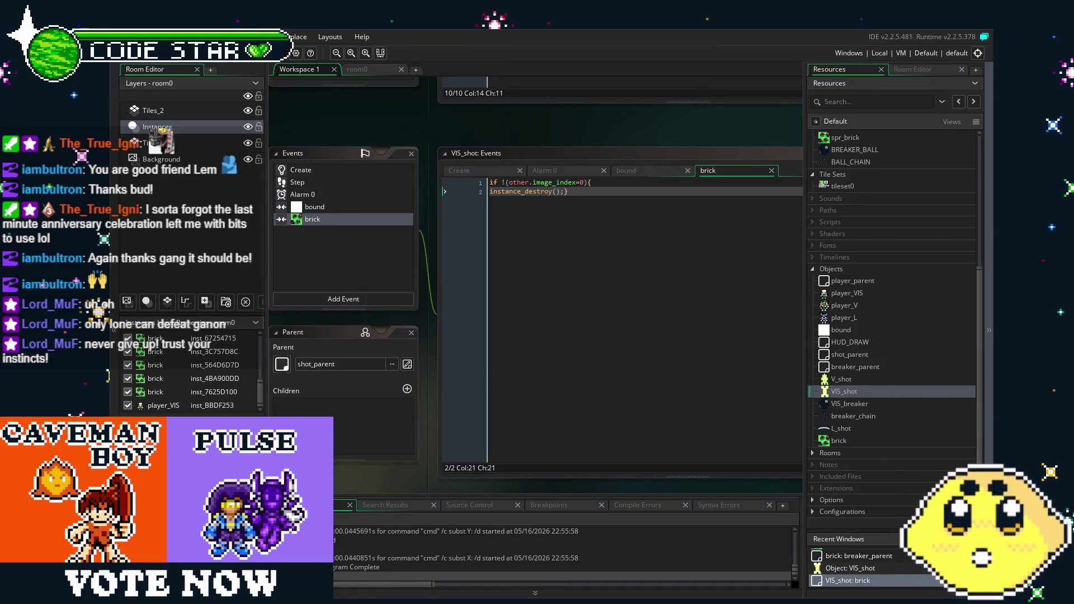